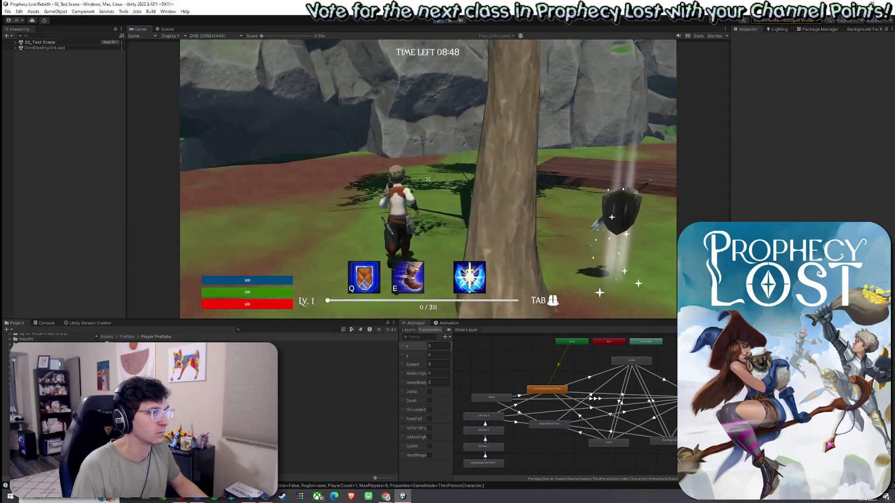
Ready the sword and run through the forest, slashing and spin-attacking the fox enemy.
{"action": "key", "text": "Tab"}
{"action": "key", "text": "Tab"}
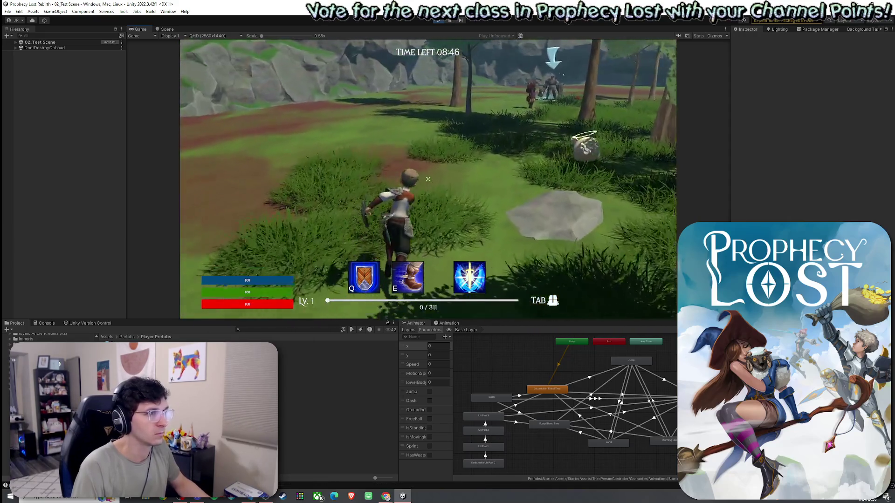
{"action": "left_click", "coordinate": [428, 179]}
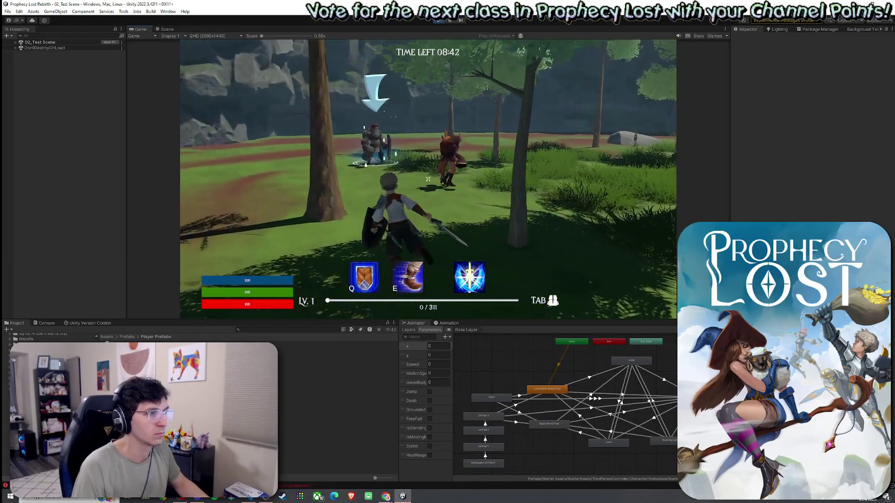
{"action": "key", "text": "w"}
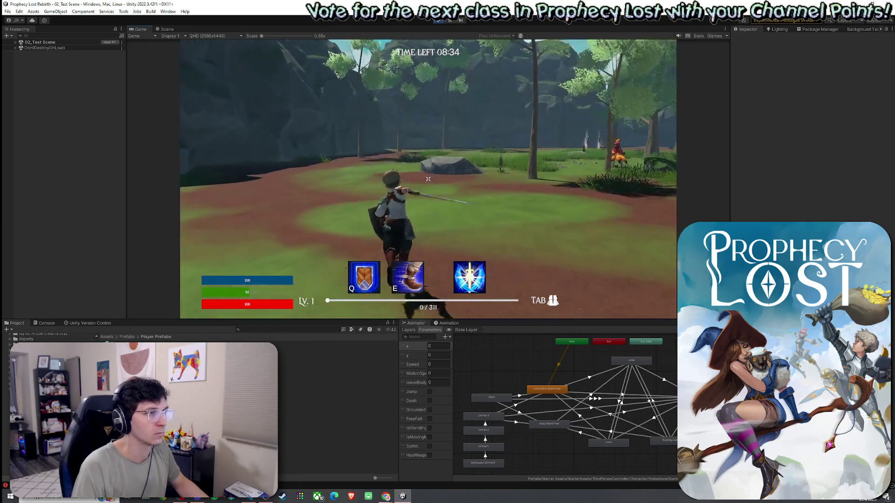
{"action": "key", "text": "w"}
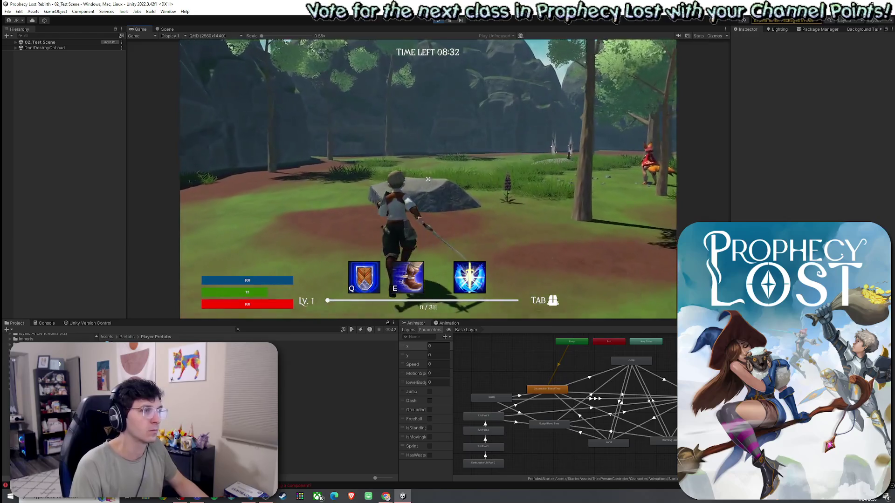
{"action": "left_click", "coordinate": [428, 179]}
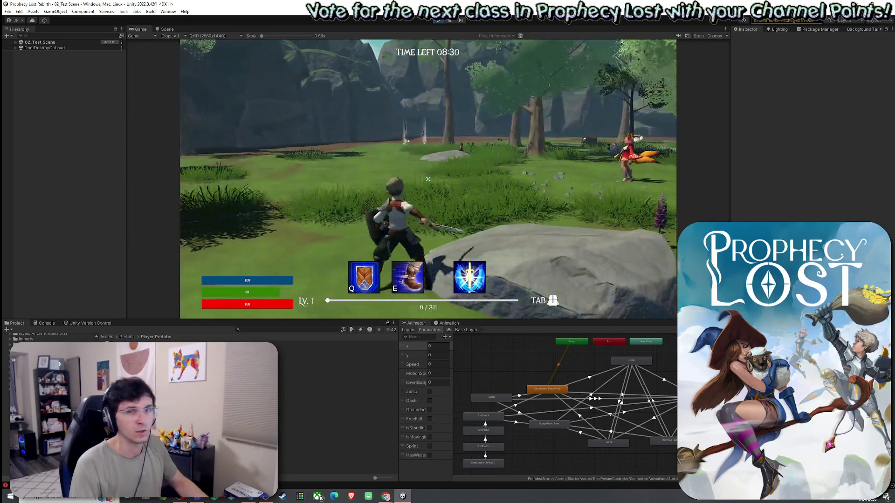
{"action": "left_click", "coordinate": [428, 179]}
{"action": "key", "text": "w"}
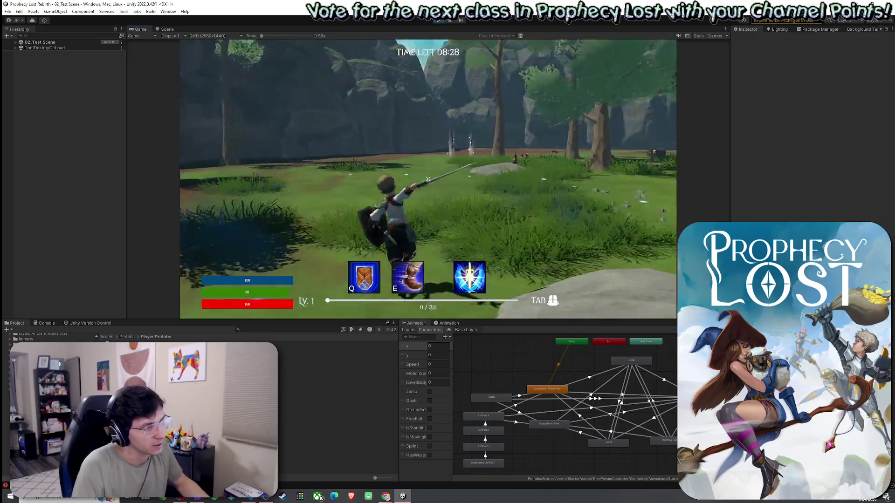
{"action": "left_click", "coordinate": [428, 179]}
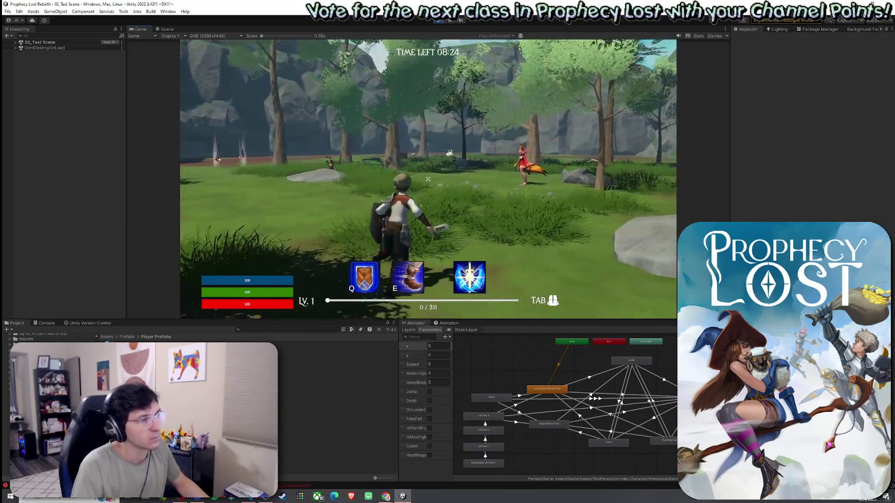
{"action": "left_click", "coordinate": [428, 179]}
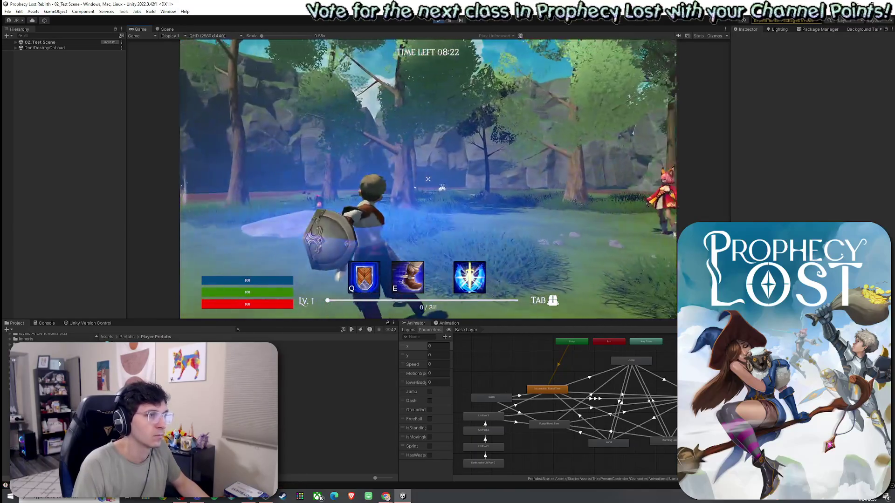
{"action": "left_click", "coordinate": [428, 179]}
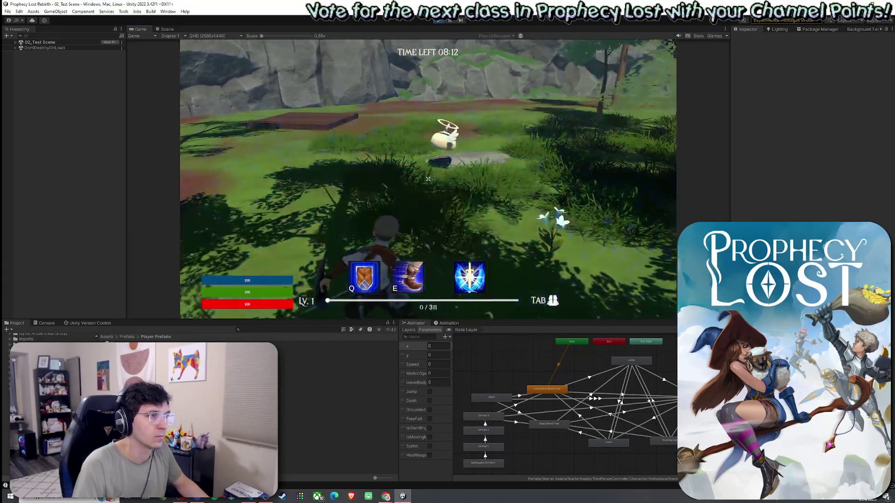
Advance on the creature, cast the third ability's swirl attack, and exit play mode.
{"action": "key", "text": "w"}
{"action": "key", "text": "r"}
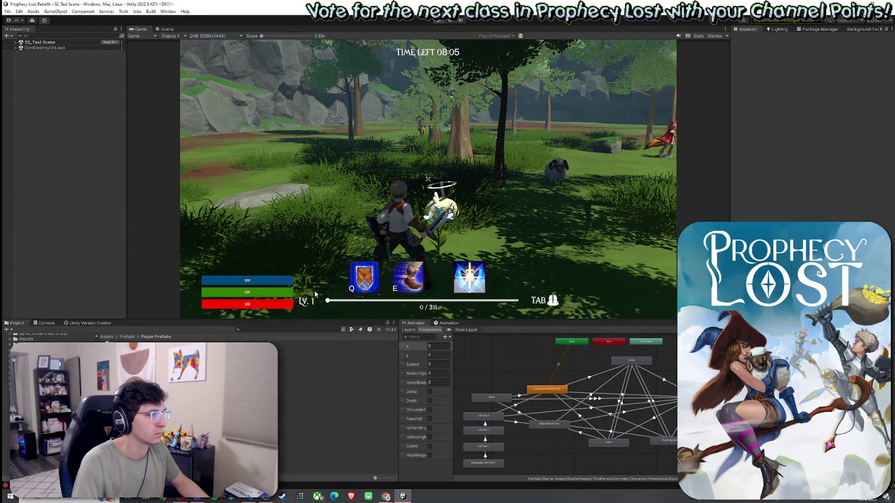
{"action": "key", "text": "ctrl+p"}
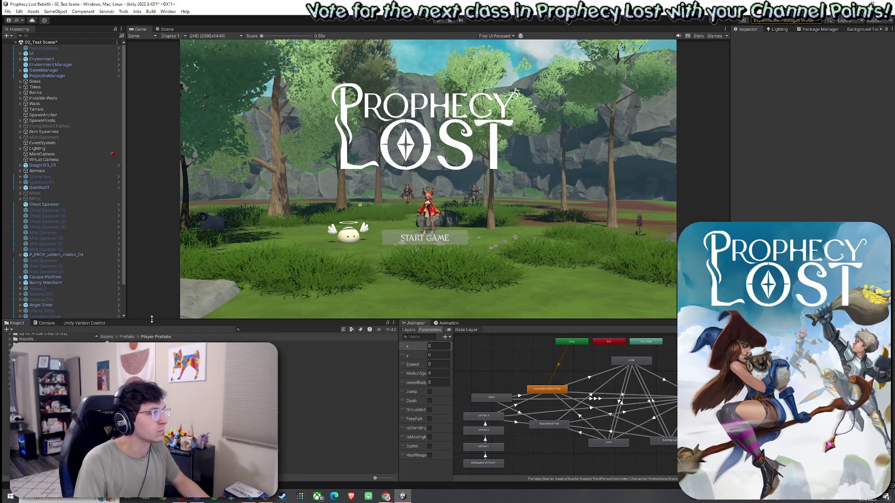
Save the 02_Test Scene with Ctrl+S.
{"action": "left_click", "coordinate": [8, 11]}
{"action": "left_click", "coordinate": [41, 3]}
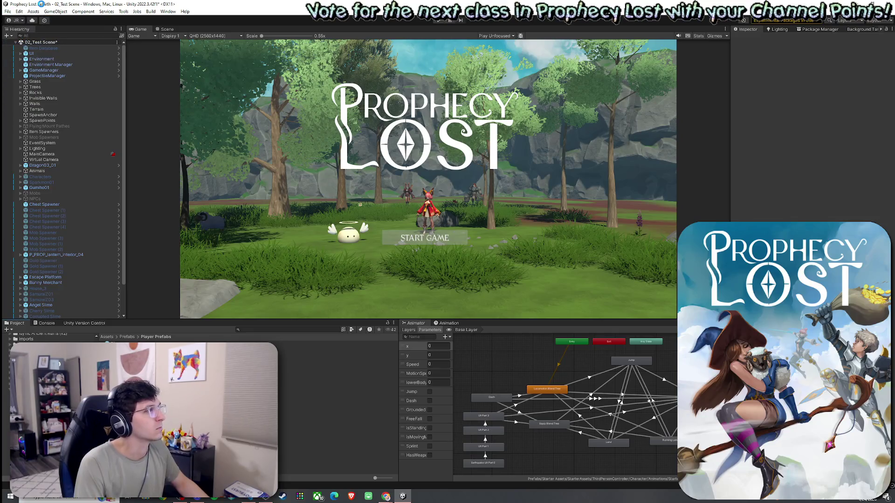
{"action": "key", "text": "ctrl+s"}
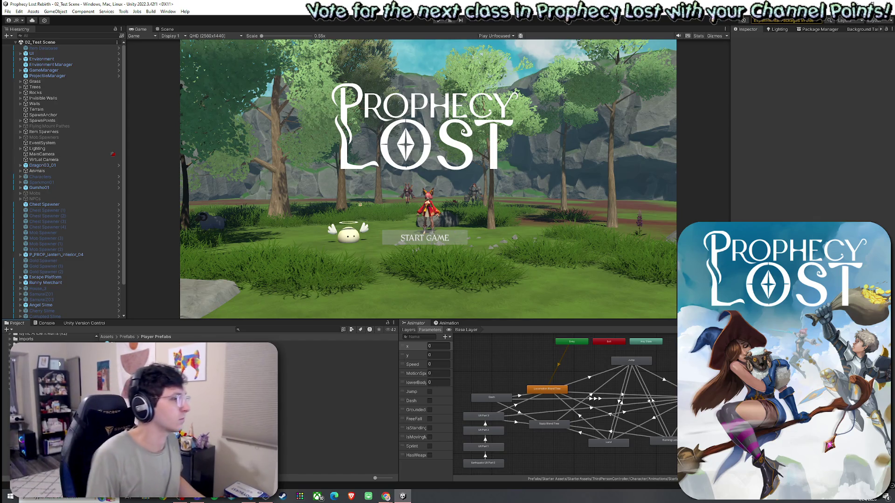
Search the Project assets for 'mobAI' and select the MobAI script.
{"action": "left_click", "coordinate": [265, 330]}
{"action": "type", "text": "mobAI"}
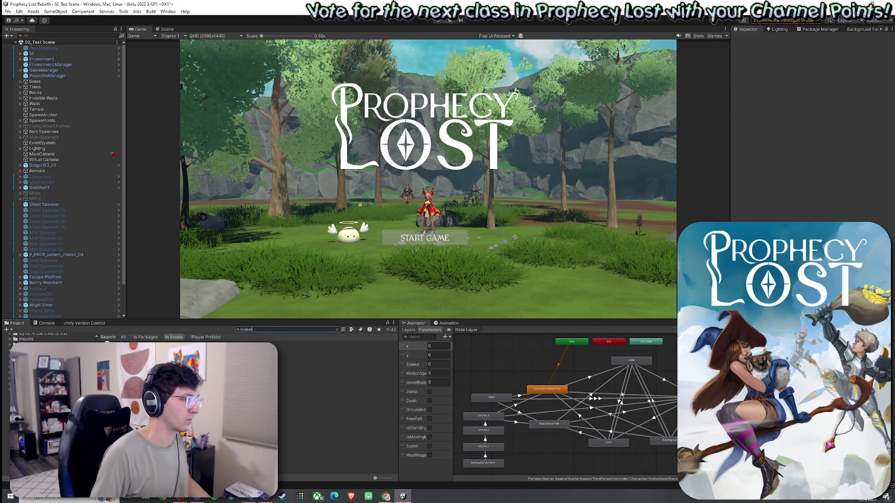
{"action": "left_click", "coordinate": [336, 343]}
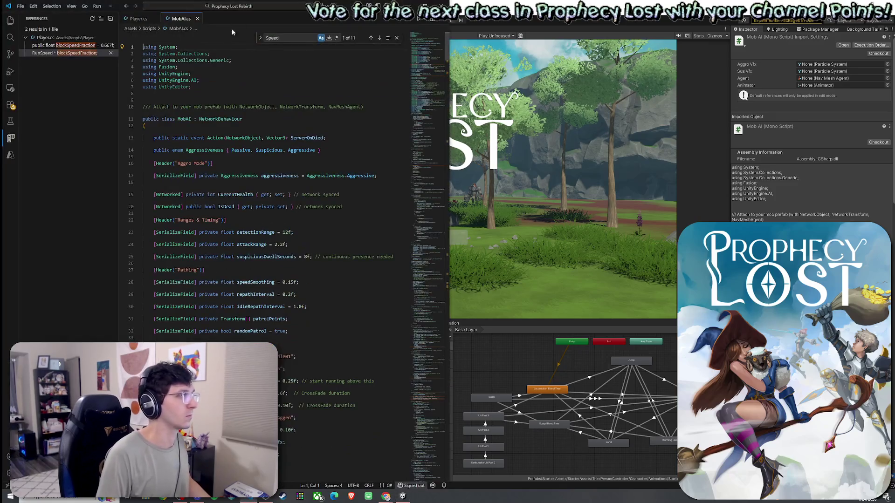
Switch between VS Code and the Unity editor while working on the MobAI script.
{"action": "key", "text": "alt+Tab"}
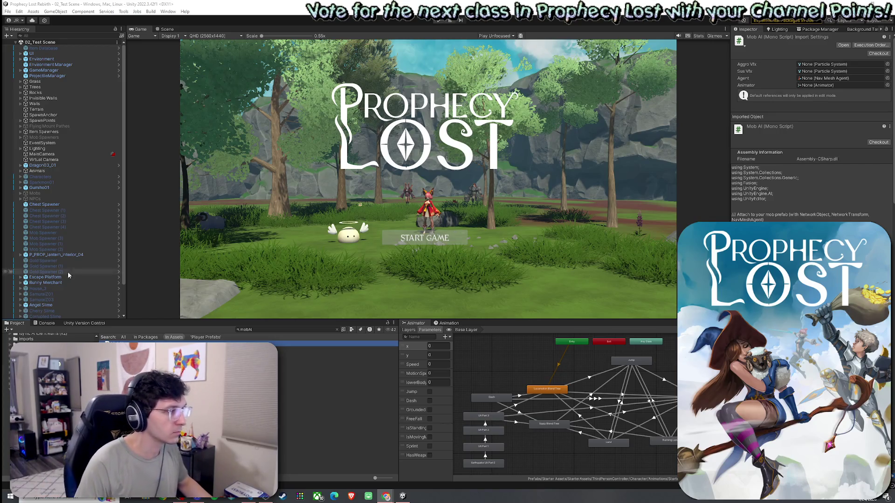
Replace the mobAI Project search with 'damage' and filter results to the AudioClip type.
{"action": "left_click", "coordinate": [336, 332]}
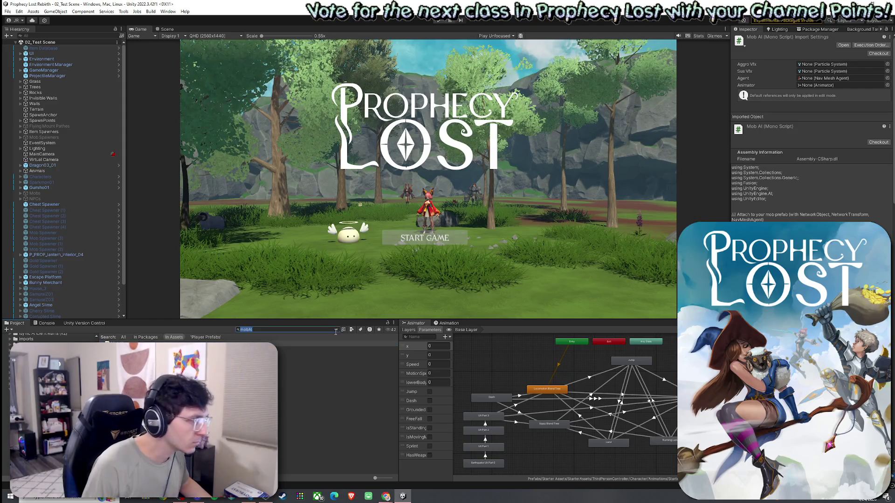
{"action": "left_click", "coordinate": [336, 330]}
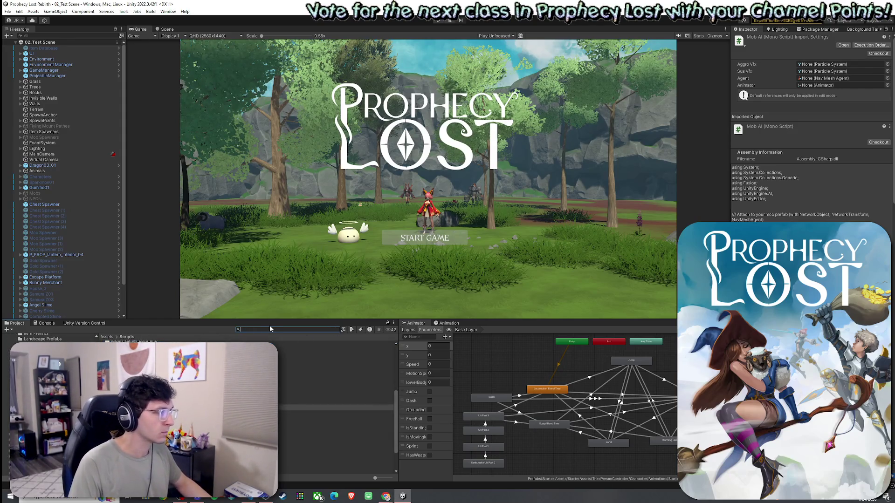
{"action": "type", "text": "monster take d"}
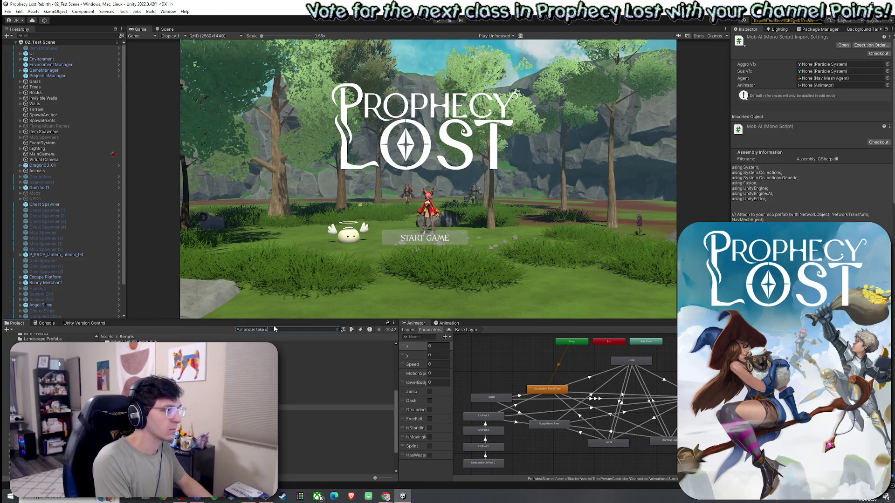
{"action": "type", "text": "amage"}
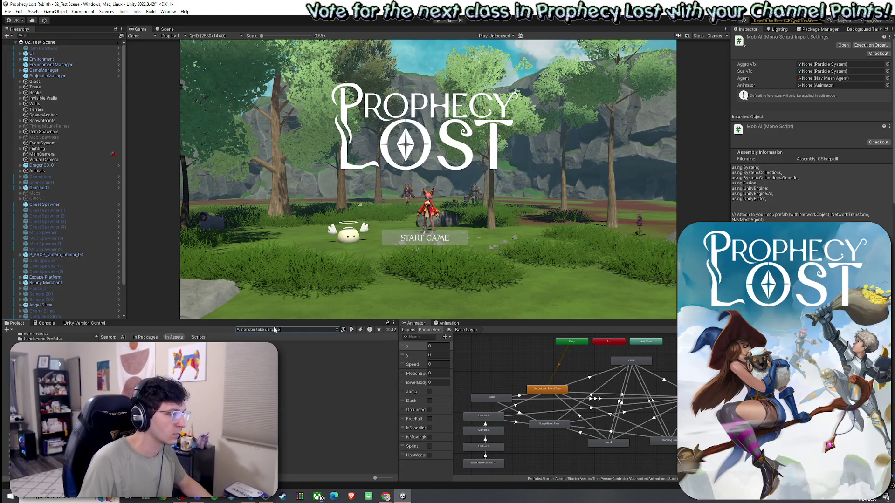
{"action": "left_click_drag", "start_coordinate": [258, 332], "coordinate": [238, 331]}
{"action": "key", "text": "BackSpace"}
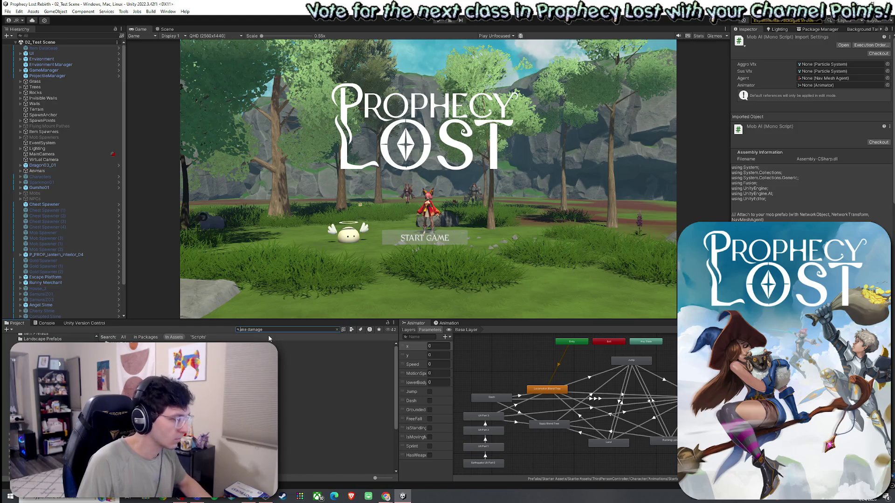
{"action": "left_click", "coordinate": [351, 329]}
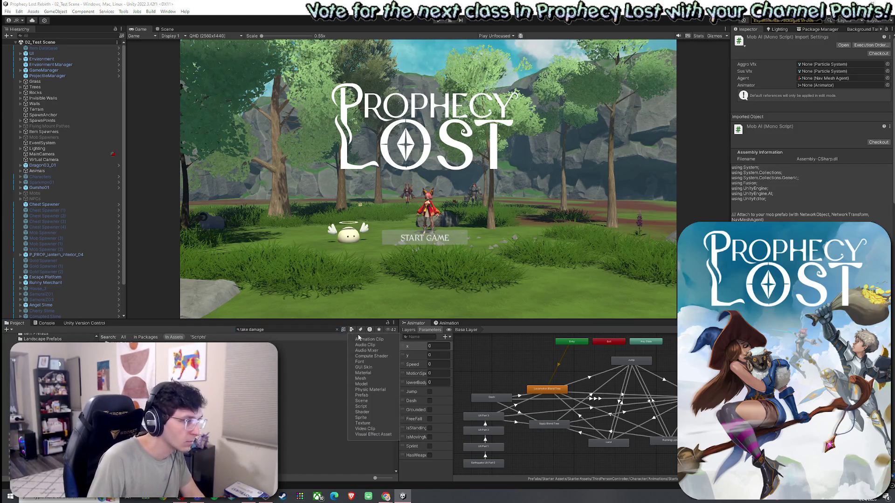
{"action": "left_click", "coordinate": [366, 347]}
{"action": "left_click_drag", "start_coordinate": [252, 331], "coordinate": [239, 331]}
{"action": "key", "text": "BackSpace"}
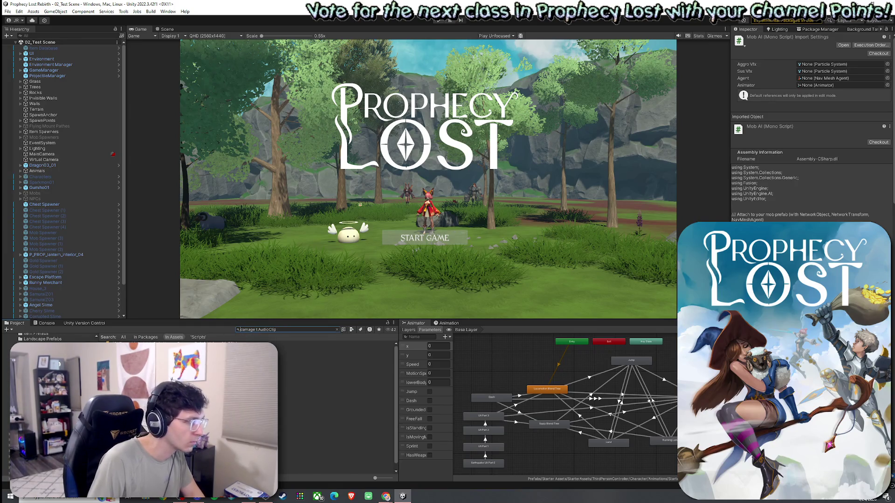
Search for 'hit' audio clips and step through the BLUNT_Swing_Hit clips.
{"action": "left_click", "coordinate": [289, 344]}
{"action": "left_click", "coordinate": [336, 329]}
{"action": "type", "text": "hit"}
{"action": "left_click", "coordinate": [353, 330]}
{"action": "left_click", "coordinate": [365, 345]}
{"action": "left_click", "coordinate": [327, 349]}
{"action": "key", "text": "Down"}
{"action": "key", "text": "Down"}
{"action": "key", "text": "Down"}
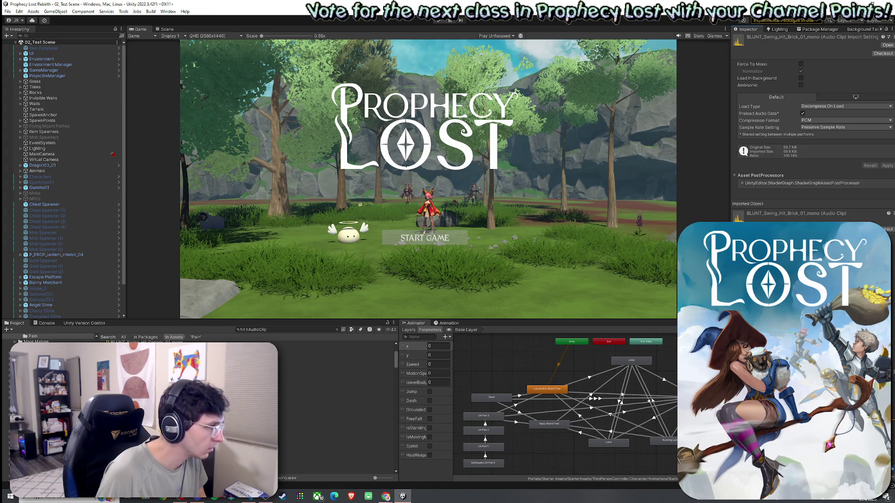
{"action": "key", "text": "Down"}
{"action": "key", "text": "Down"}
{"action": "key", "text": "Down"}
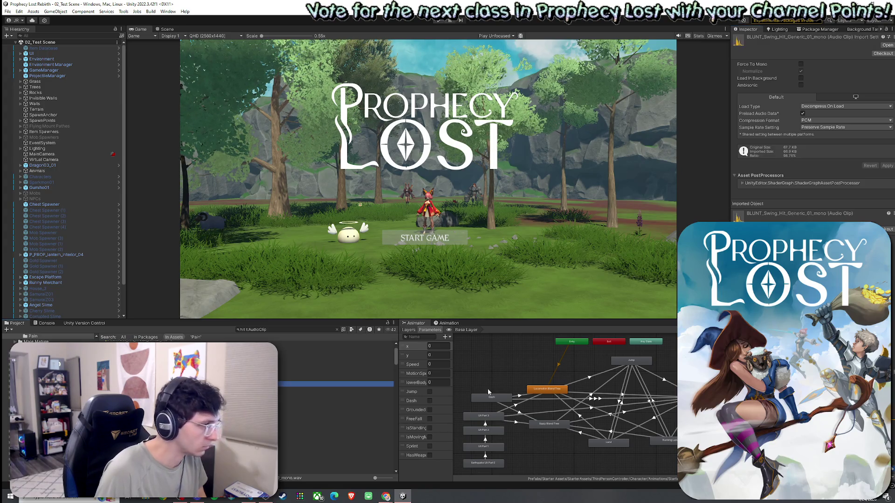
Audition the GORE_Splat_Hit and HAMMER_Hit_Body / Metal_Armor sound clips.
{"action": "scroll", "coordinate": [336, 405], "scroll_direction": "down", "scroll_amount": 2}
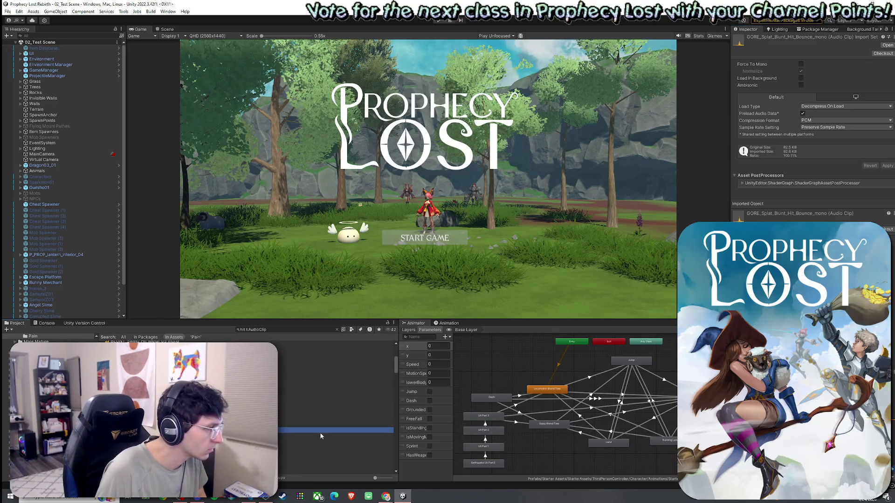
{"action": "left_click", "coordinate": [336, 430]}
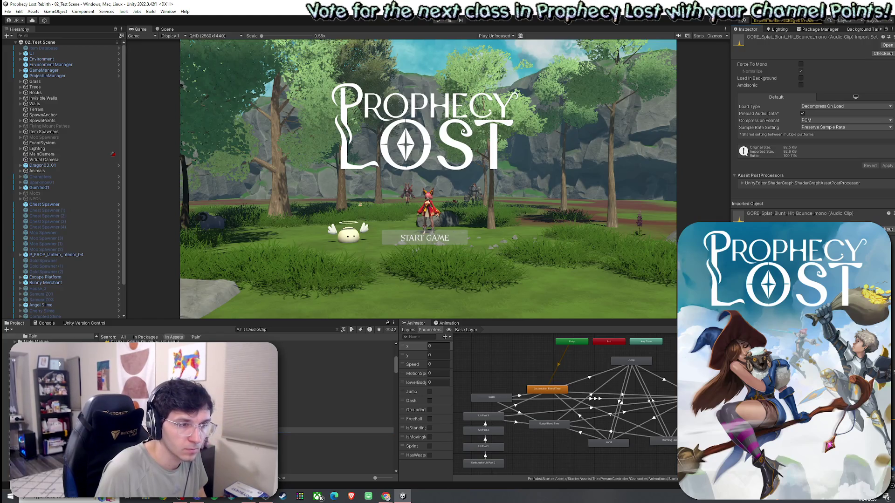
{"action": "left_click", "coordinate": [387, 436]}
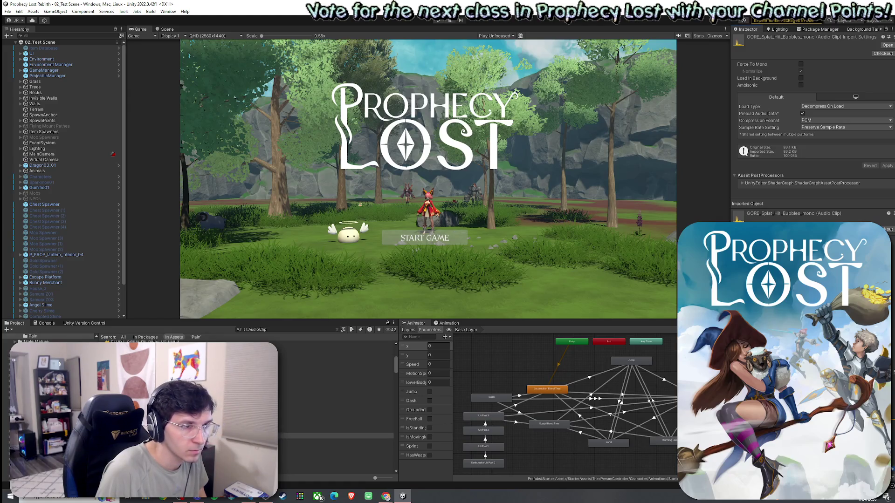
{"action": "left_click", "coordinate": [336, 441]}
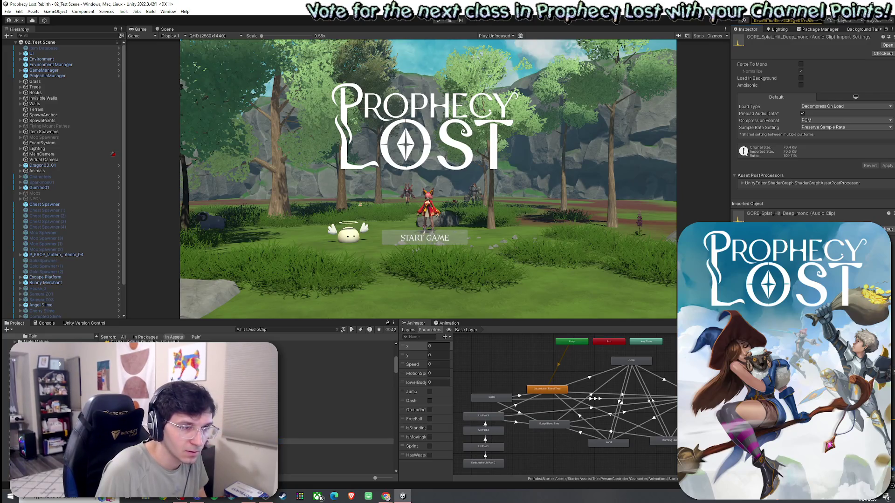
{"action": "left_click", "coordinate": [335, 447]}
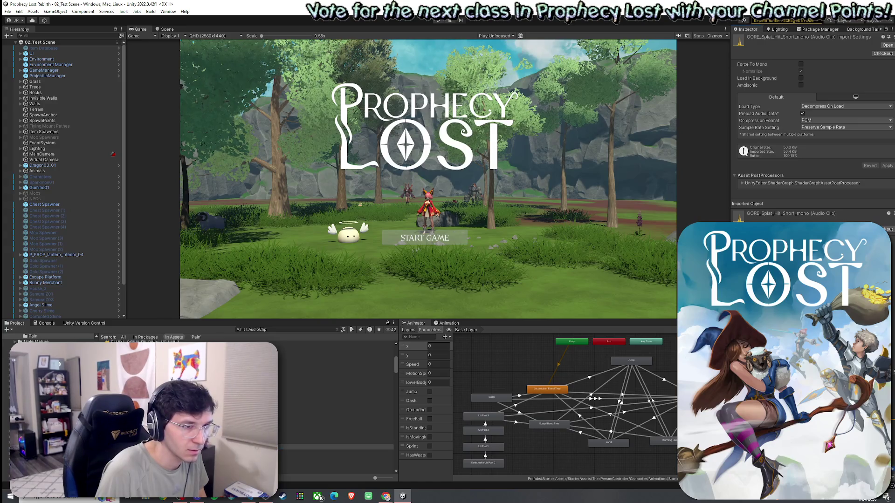
{"action": "left_click", "coordinate": [335, 431]}
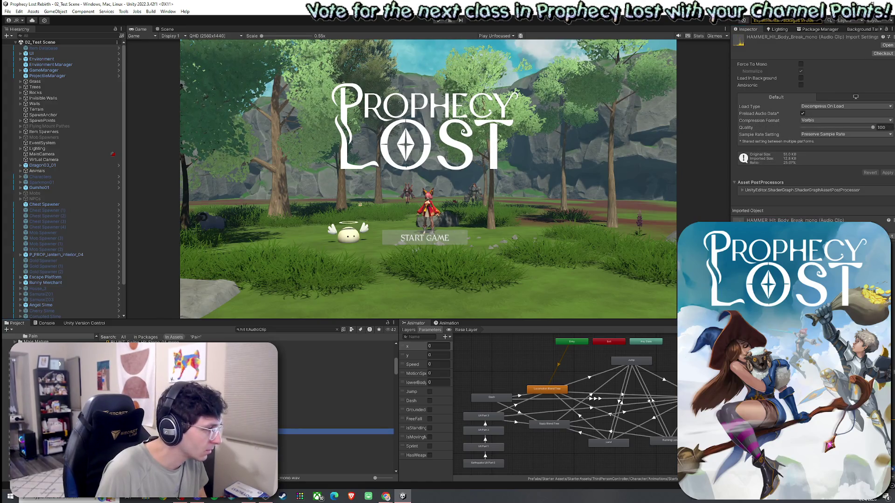
{"action": "left_click", "coordinate": [612, 399]}
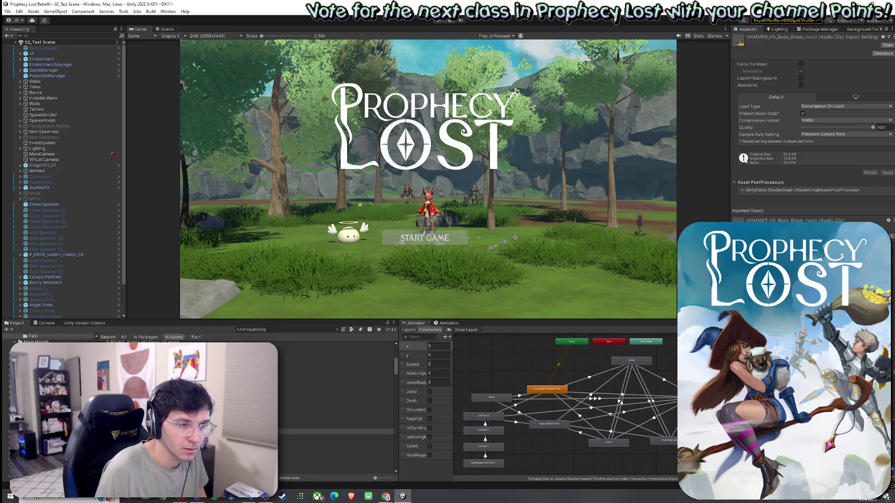
{"action": "left_click", "coordinate": [354, 437]}
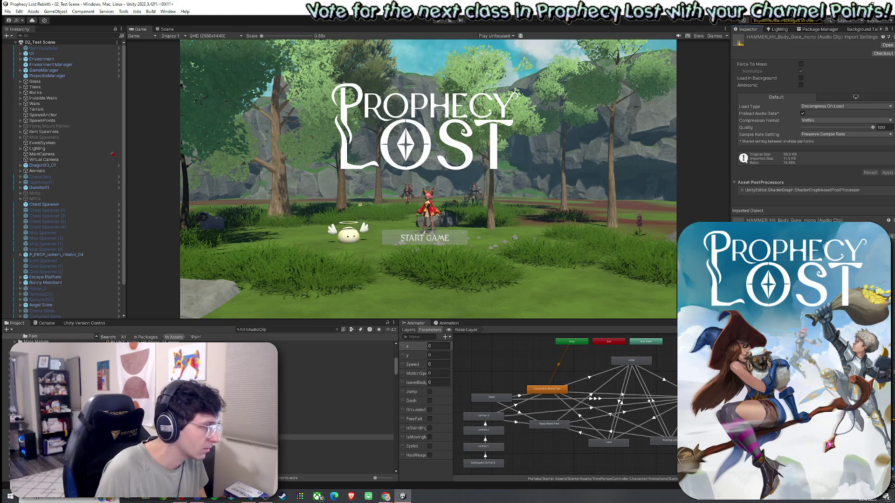
{"action": "left_click", "coordinate": [336, 443]}
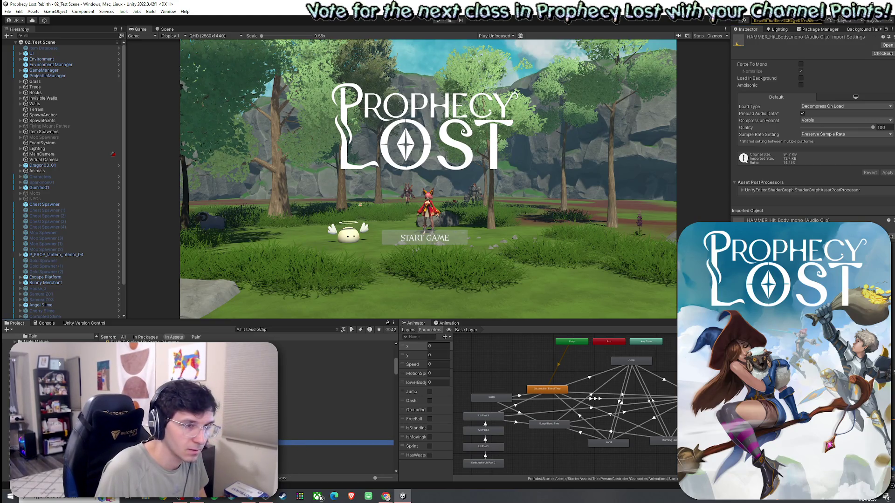
{"action": "left_click", "coordinate": [336, 401]}
{"action": "key", "text": "Down"}
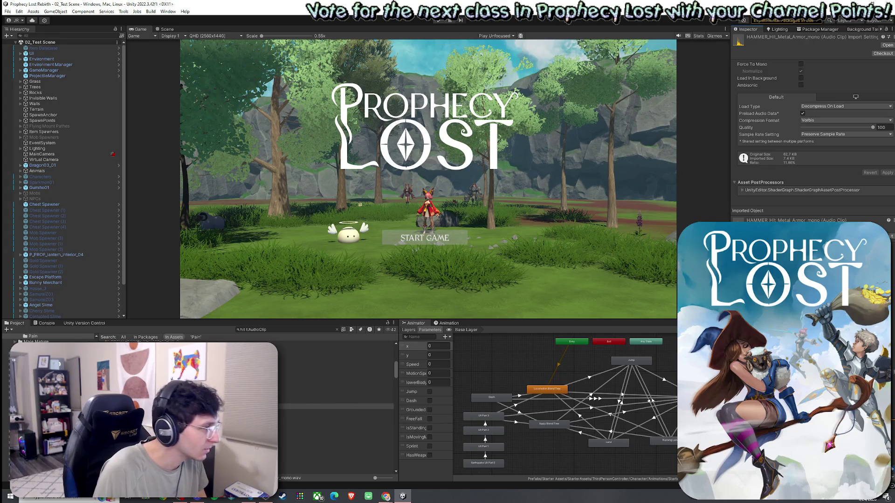
Preview Hit 01–04, then GORE_Splat_Hit_Bubbles_mono and GORE_Splat_Blunt_Hit_Bounce_mono.
{"action": "left_click", "coordinate": [336, 429]}
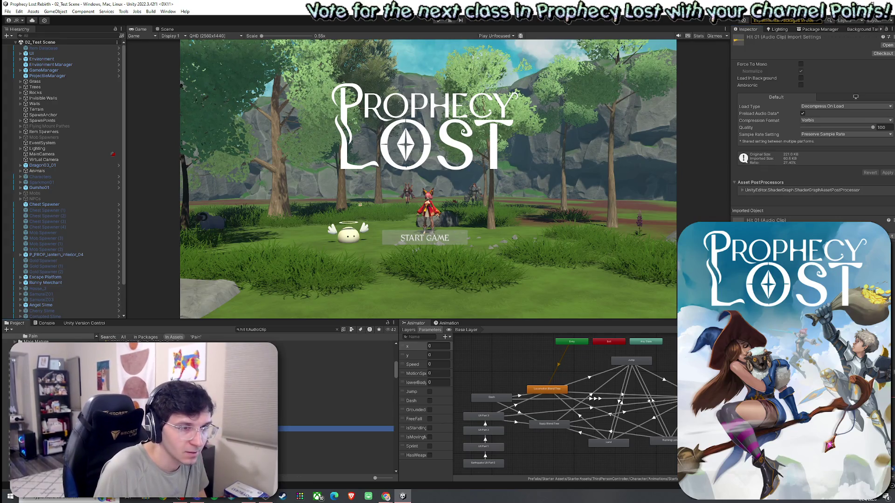
{"action": "left_click", "coordinate": [336, 434]}
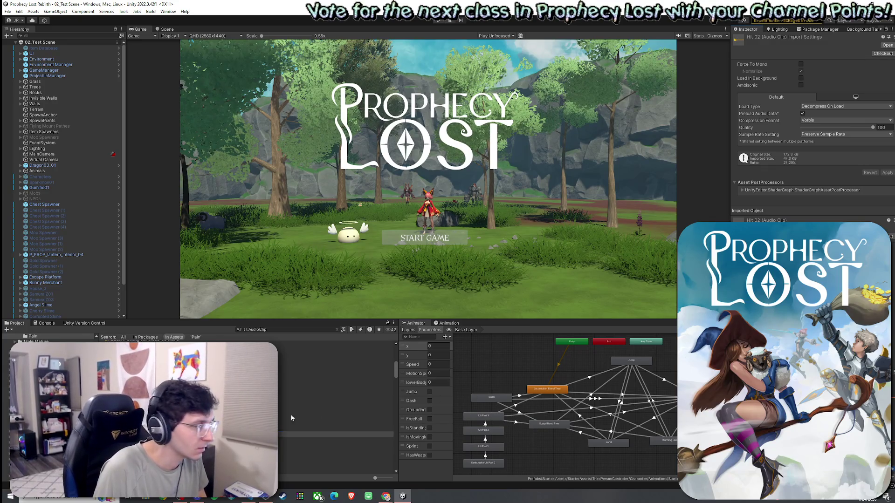
{"action": "left_click", "coordinate": [336, 440]}
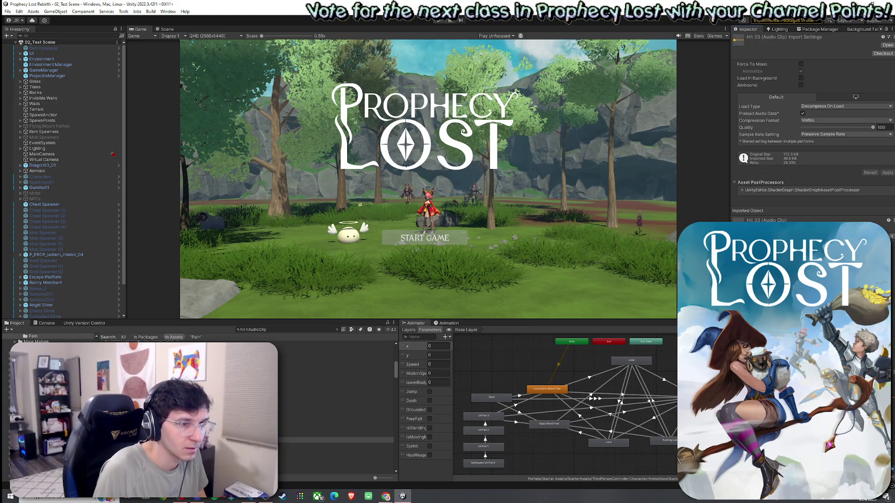
{"action": "left_click", "coordinate": [242, 445]}
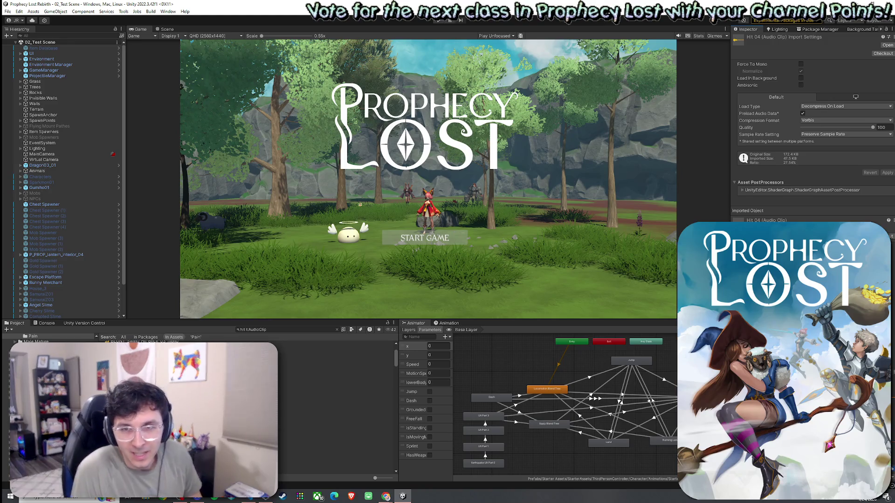
{"action": "scroll", "coordinate": [243, 445], "scroll_direction": "down", "scroll_amount": 1}
{"action": "scroll", "coordinate": [335, 420], "scroll_direction": "down", "scroll_amount": 1}
{"action": "scroll", "coordinate": [335, 419], "scroll_direction": "down", "scroll_amount": 1}
{"action": "scroll", "coordinate": [335, 420], "scroll_direction": "up", "scroll_amount": 3}
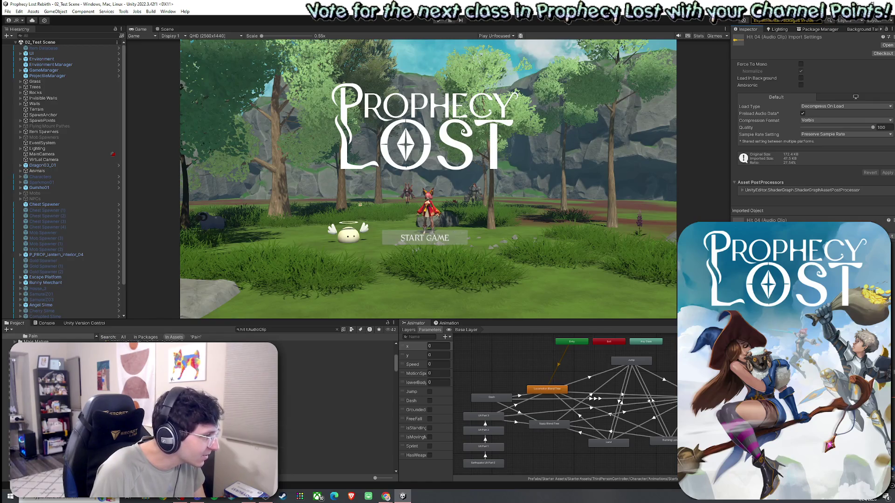
{"action": "scroll", "coordinate": [336, 419], "scroll_direction": "down", "scroll_amount": 2}
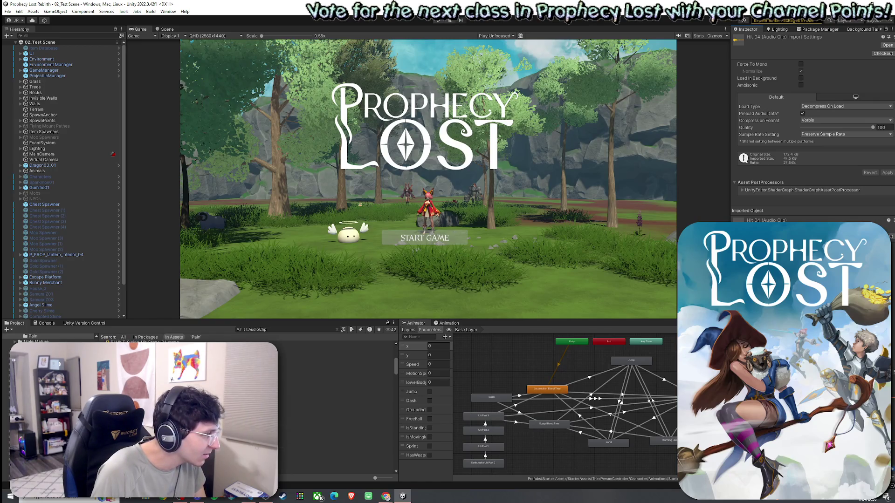
{"action": "left_click", "coordinate": [336, 414]}
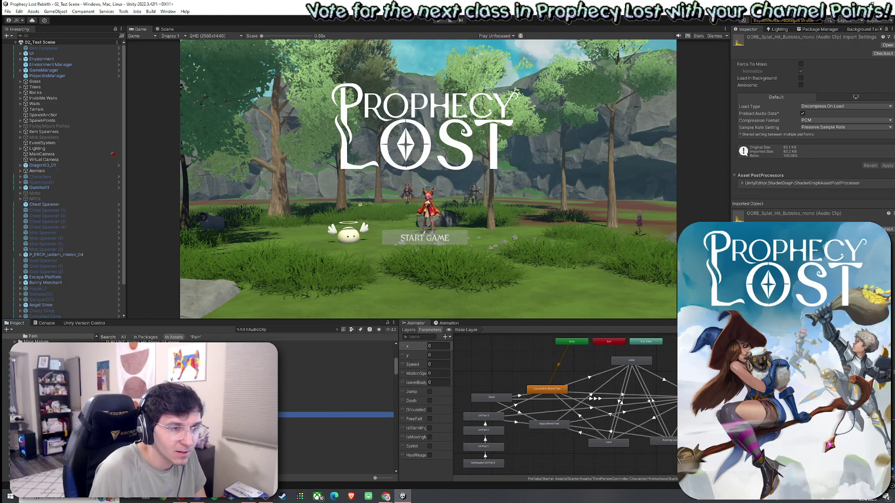
{"action": "left_click", "coordinate": [336, 409]}
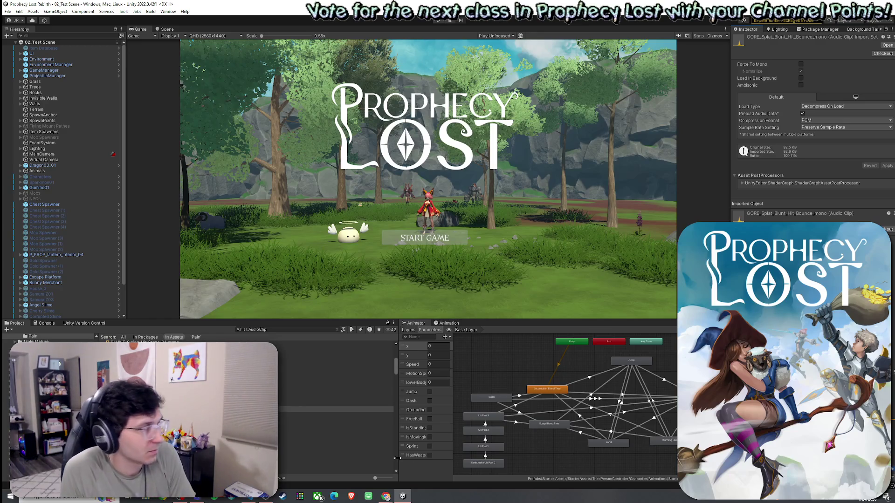
Launch Snipping Tool and capture a rectangular region of the Unity Project panel.
{"action": "left_click", "coordinate": [31, 500]}
{"action": "type", "text": "snip"}
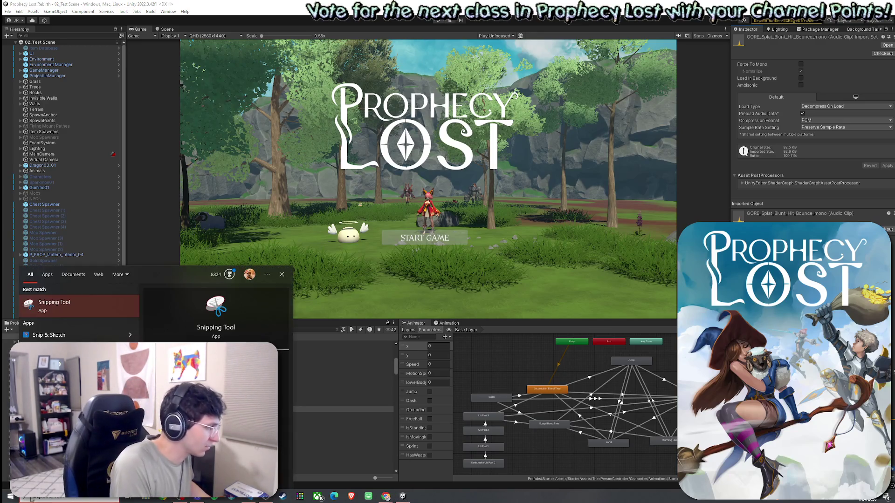
{"action": "left_click", "coordinate": [70, 311]}
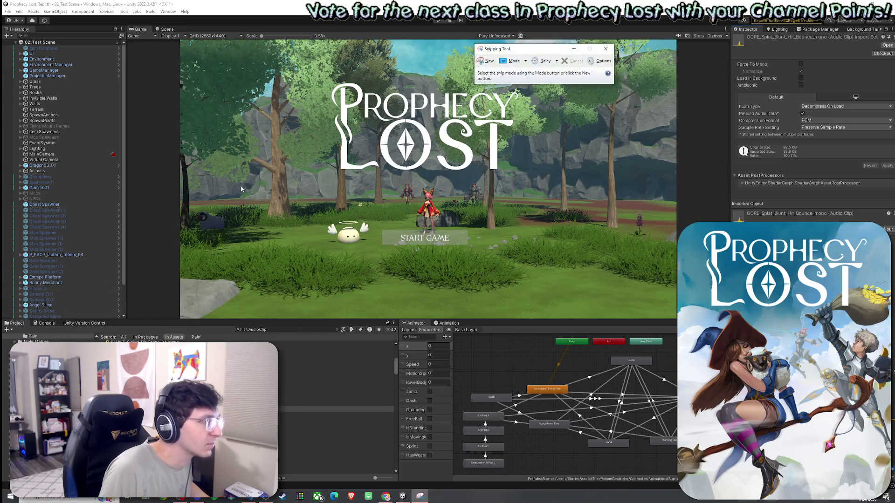
{"action": "left_click", "coordinate": [486, 60]}
{"action": "left_click_drag", "start_coordinate": [16, 343], "coordinate": [276, 443]}
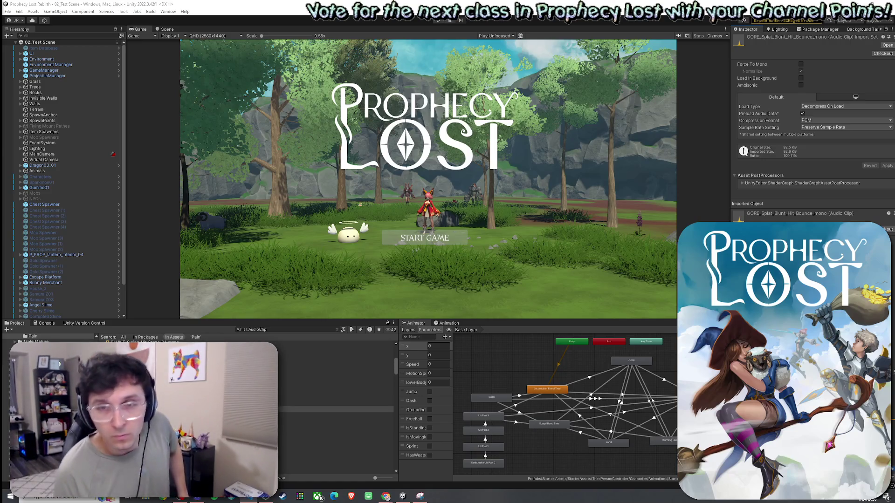
Switch to VS Code to lay it out beside Unity.
{"action": "key", "text": "alt+Tab"}
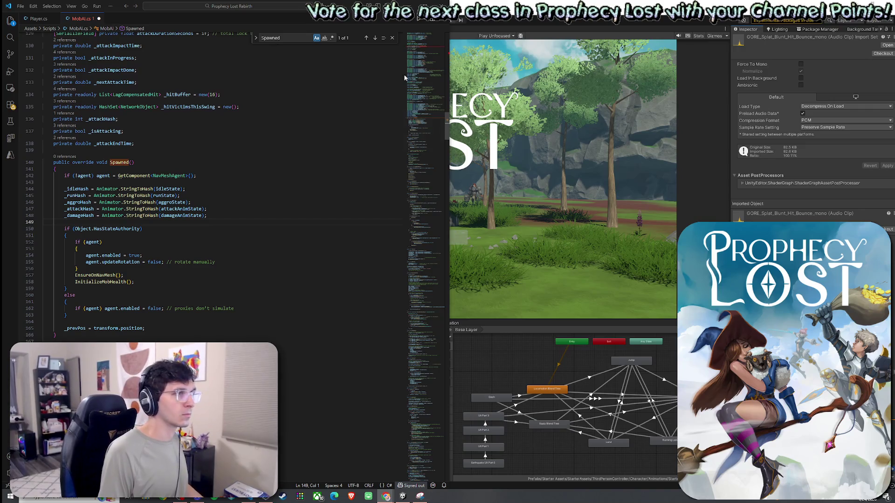
Review MobAI.cs's Damage Reaction fields, TakeDamage, and the damage callback on lines 193–211.
{"action": "left_click", "coordinate": [426, 47]}
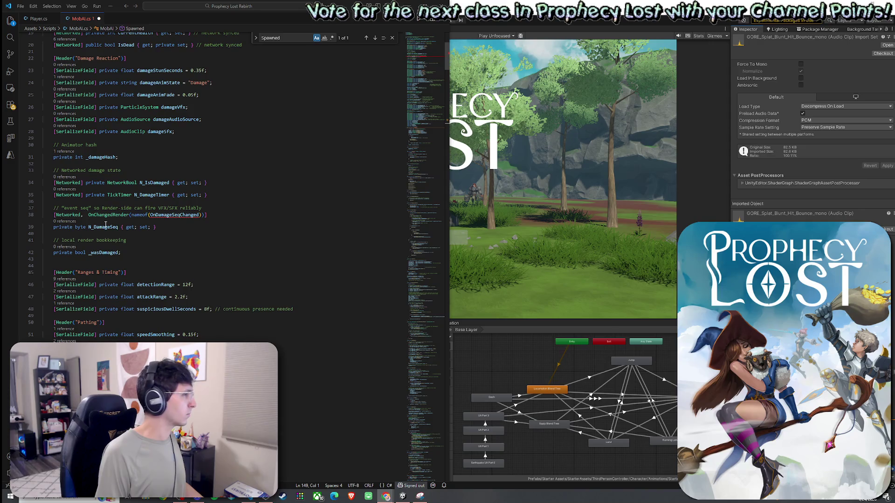
{"action": "scroll", "coordinate": [214, 280], "scroll_direction": "down", "scroll_amount": 15}
{"action": "scroll", "coordinate": [215, 280], "scroll_direction": "down", "scroll_amount": 15}
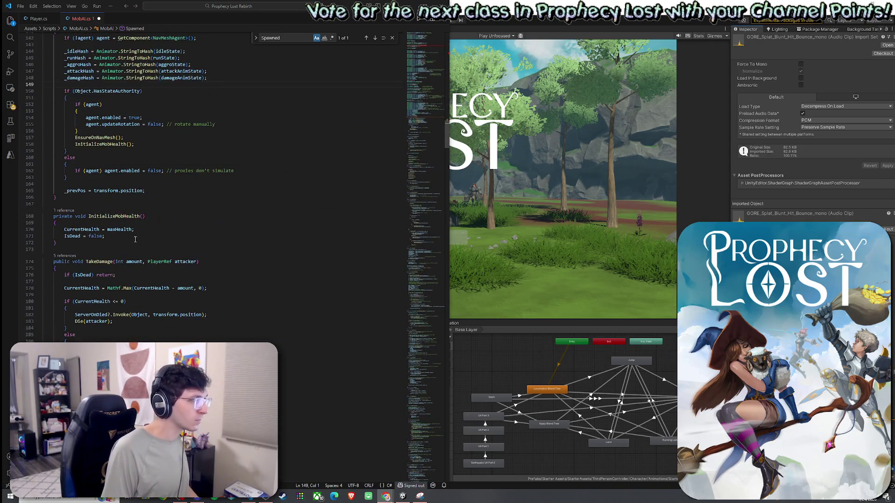
{"action": "left_click", "coordinate": [60, 368]}
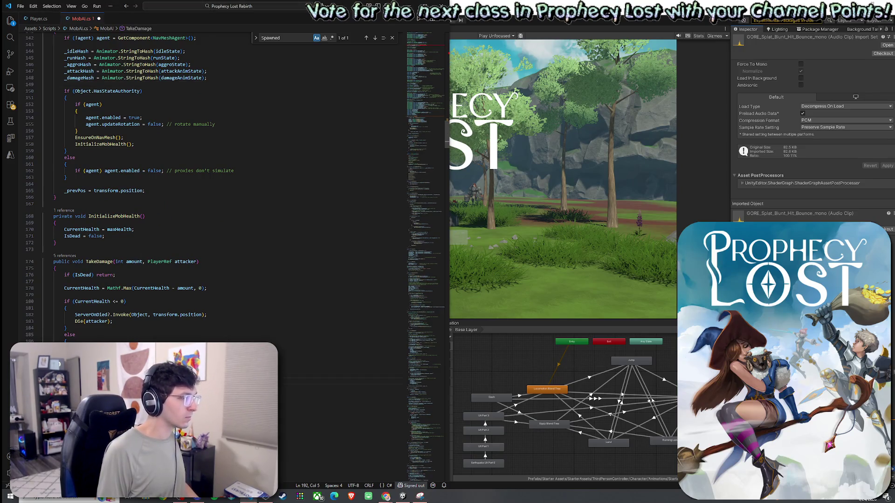
{"action": "scroll", "coordinate": [214, 187], "scroll_direction": "down", "scroll_amount": 3}
{"action": "left_click", "coordinate": [44, 451]}
{"action": "key", "text": "shift+Up"}
{"action": "key", "text": "shift+Up"}
{"action": "key", "text": "shift+Up"}
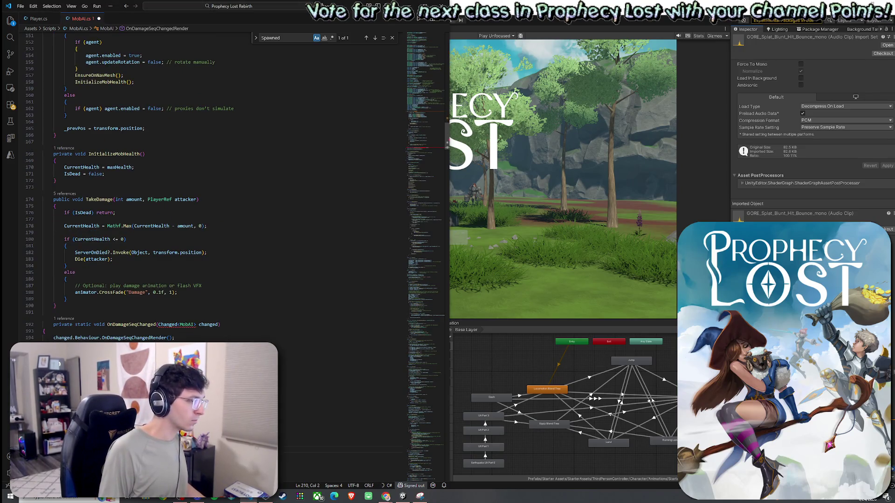
{"action": "left_click", "coordinate": [224, 330]}
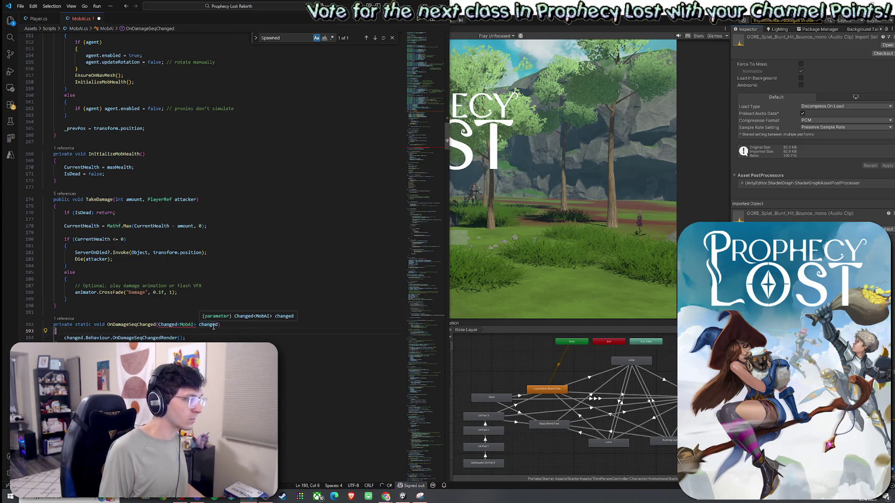
In Player.cs, go to the definition of OnHitStopChangedRender, then return to MobAI.cs.
{"action": "left_click", "coordinate": [39, 18]}
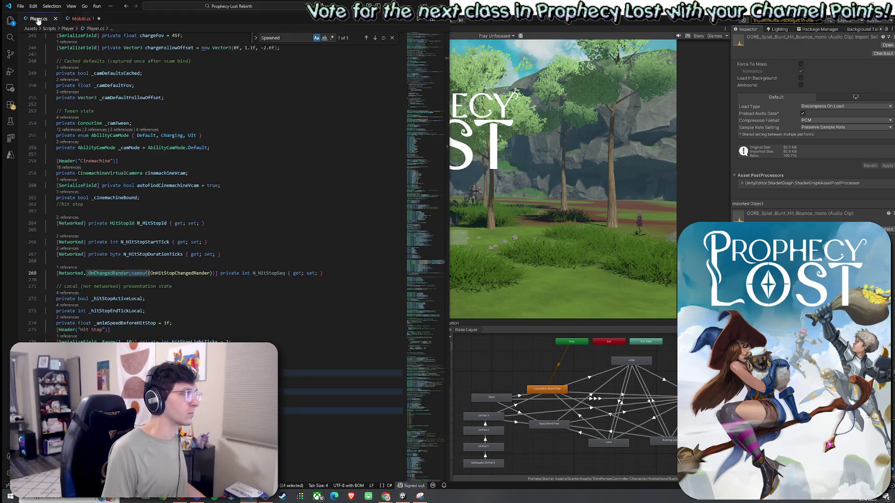
{"action": "double_click", "coordinate": [195, 273]}
{"action": "right_click", "coordinate": [194, 274]}
{"action": "left_click", "coordinate": [239, 52]}
{"action": "scroll", "coordinate": [172, 341], "scroll_direction": "down", "scroll_amount": 3}
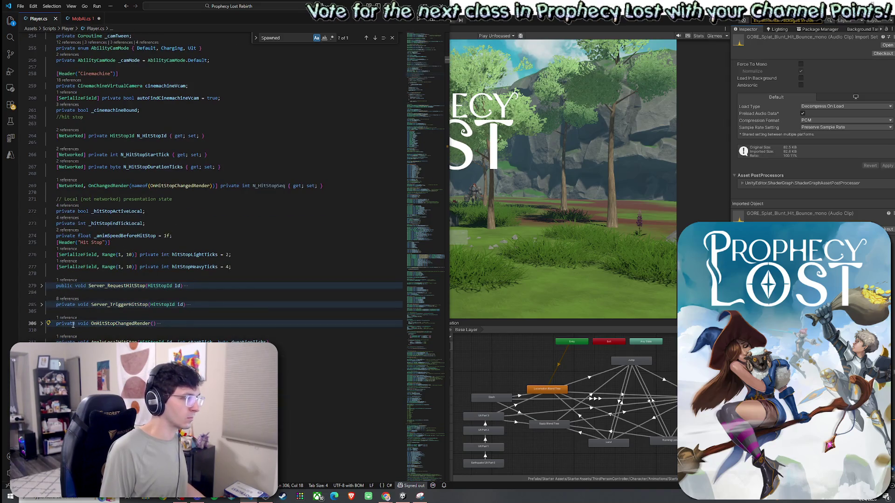
{"action": "left_click", "coordinate": [79, 19]}
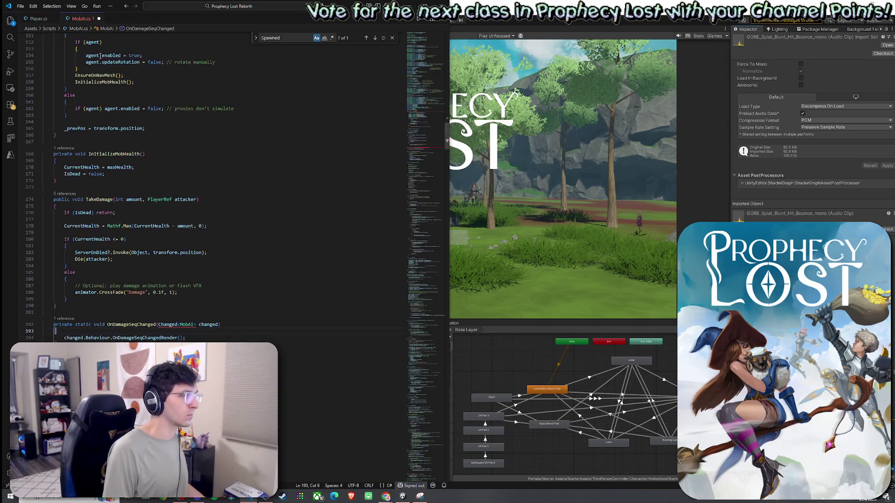
Point the nameof reference on line 38 at OnDamageSeqChangedRender instead of OnDamageSeqChanged.
{"action": "left_click_drag", "start_coordinate": [218, 325], "coordinate": [169, 325]}
{"action": "left_click", "coordinate": [92, 338]}
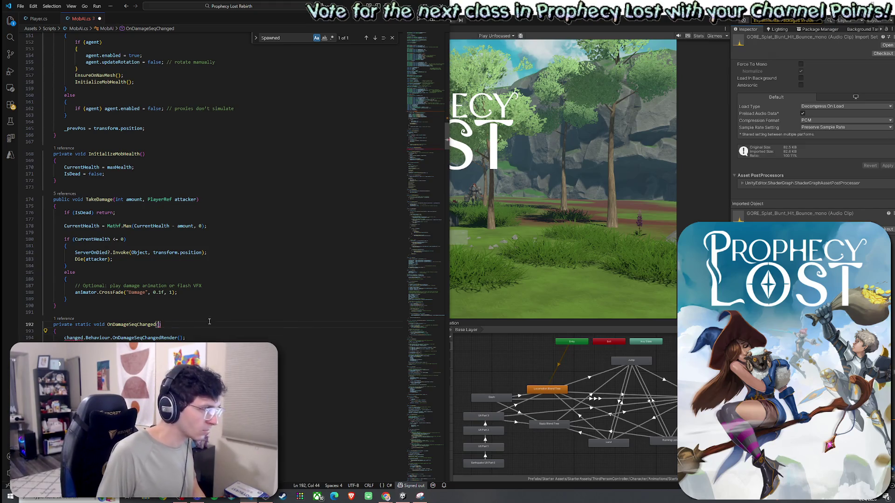
{"action": "type", "text": "Changed<MobAI> changed"}
{"action": "left_click", "coordinate": [143, 338]}
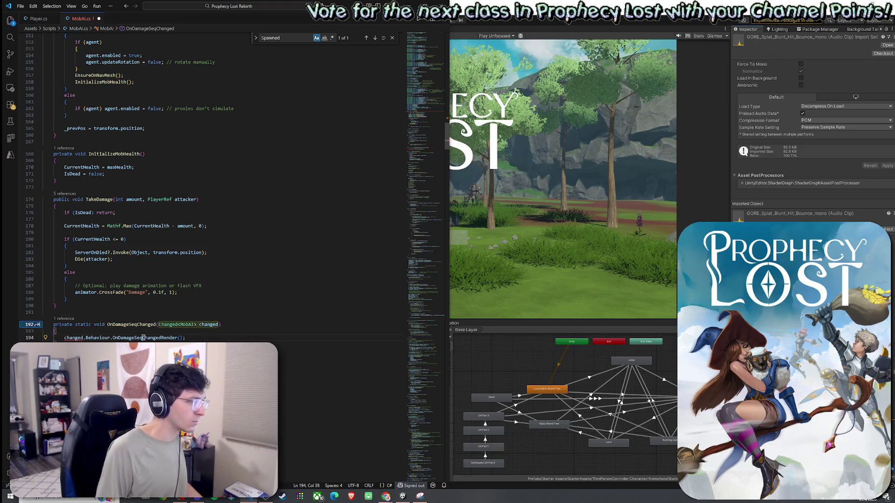
{"action": "left_click", "coordinate": [93, 358]}
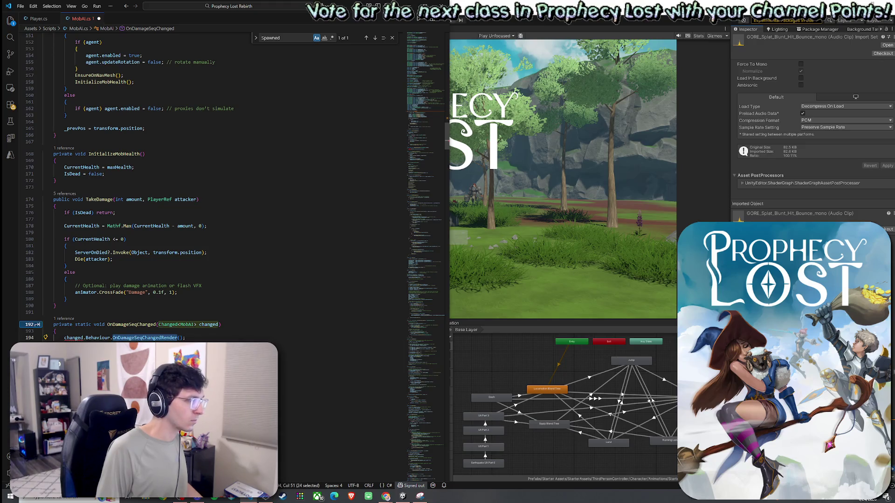
{"action": "left_click", "coordinate": [188, 338]}
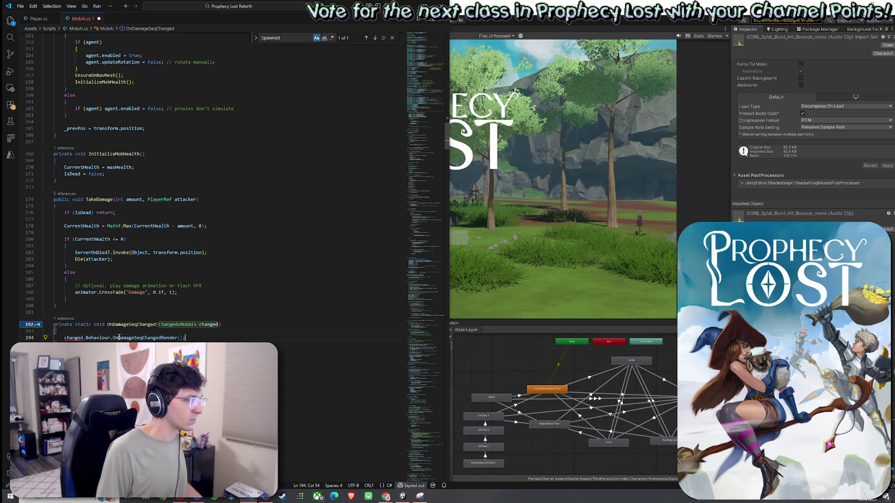
{"action": "double_click", "coordinate": [139, 325]}
{"action": "double_click", "coordinate": [121, 358]}
{"action": "key", "text": "ctrl+c"}
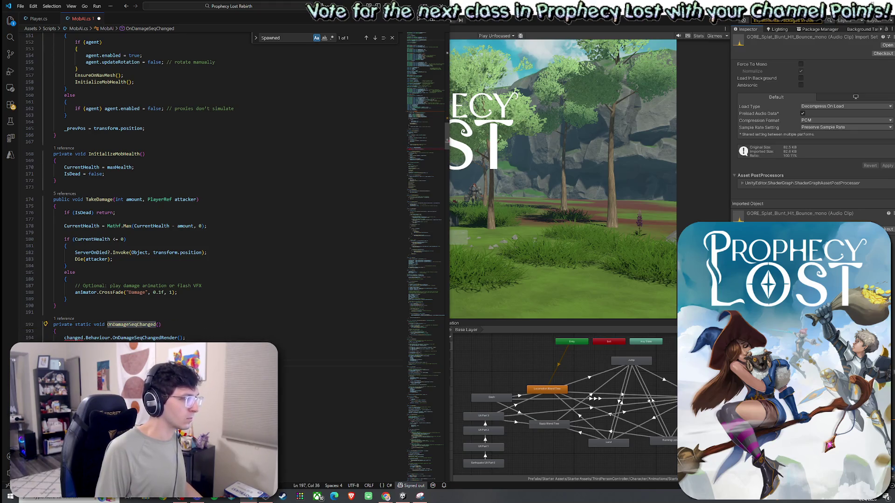
{"action": "left_click_drag", "start_coordinate": [426, 111], "coordinate": [428, 92]}
{"action": "scroll", "coordinate": [428, 91], "scroll_direction": "up", "scroll_amount": 15}
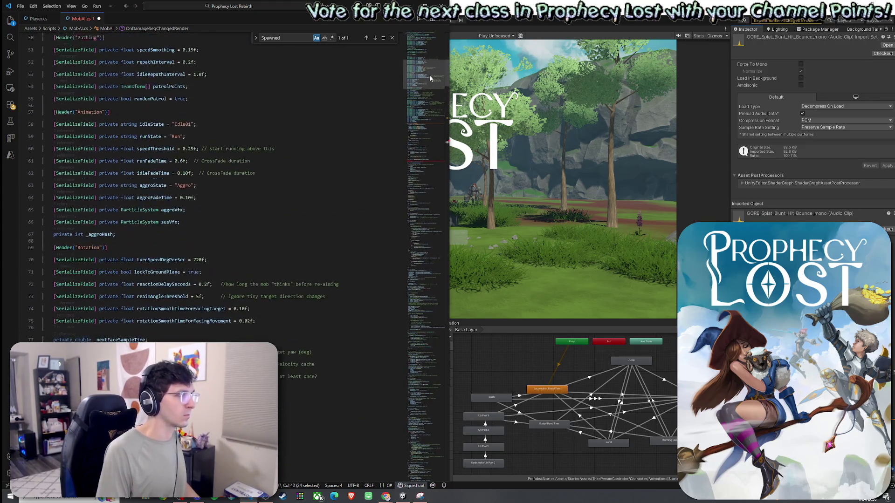
{"action": "double_click", "coordinate": [177, 163]}
{"action": "key", "text": "ctrl+v"}
Delete the unused OnDamageSeqChanged method and save MobAI.cs.
{"action": "mouse_move", "coordinate": [442, 63]}
{"action": "left_mouse_down"}
{"action": "mouse_move", "coordinate": [445, 192]}
{"action": "mouse_move", "coordinate": [443, 149]}
{"action": "left_mouse_up"}
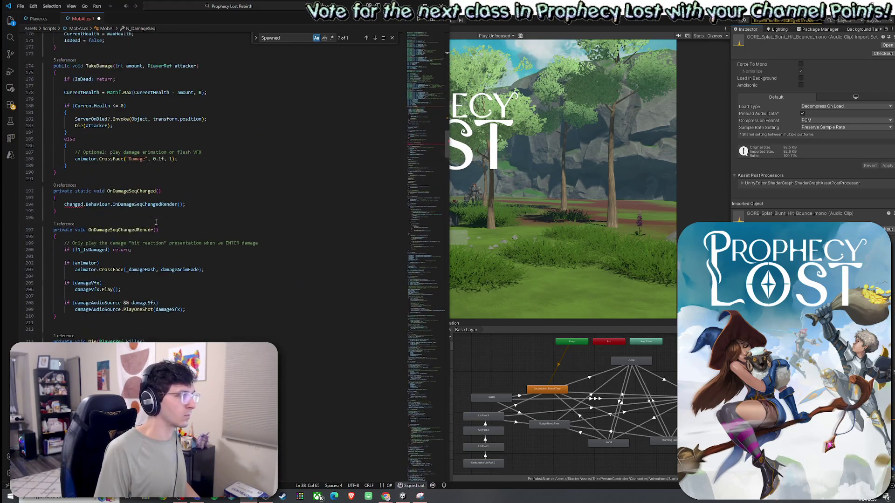
{"action": "left_click_drag", "start_coordinate": [43, 179], "coordinate": [43, 218]}
{"action": "key", "text": "Delete"}
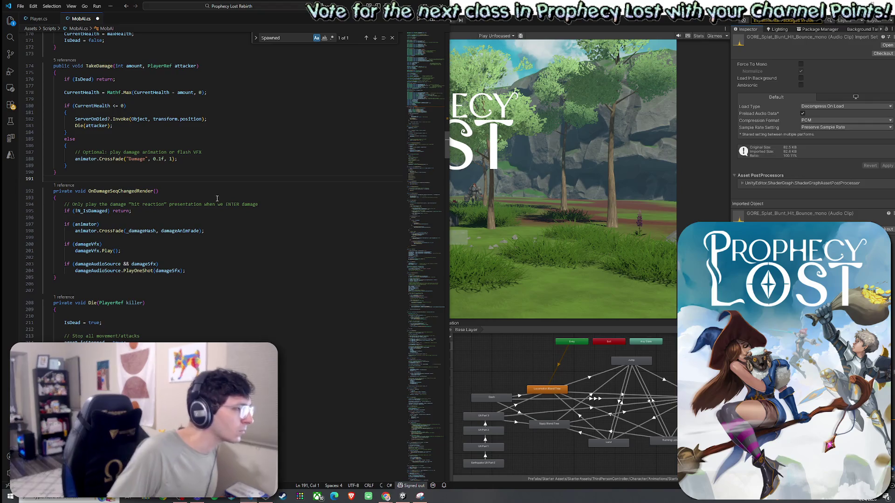
{"action": "left_click", "coordinate": [20, 6]}
{"action": "left_click", "coordinate": [49, 131]}
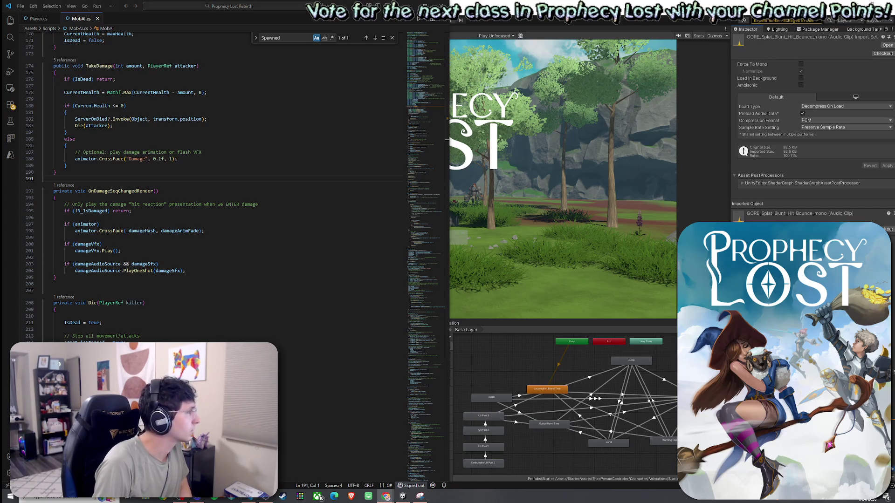
Inspect TakeDamage's Mathf.Max health calculation and the uses of CurrentHealth.
{"action": "key", "text": "Down"}
{"action": "key", "text": "End"}
{"action": "key", "text": "ctrl+f"}
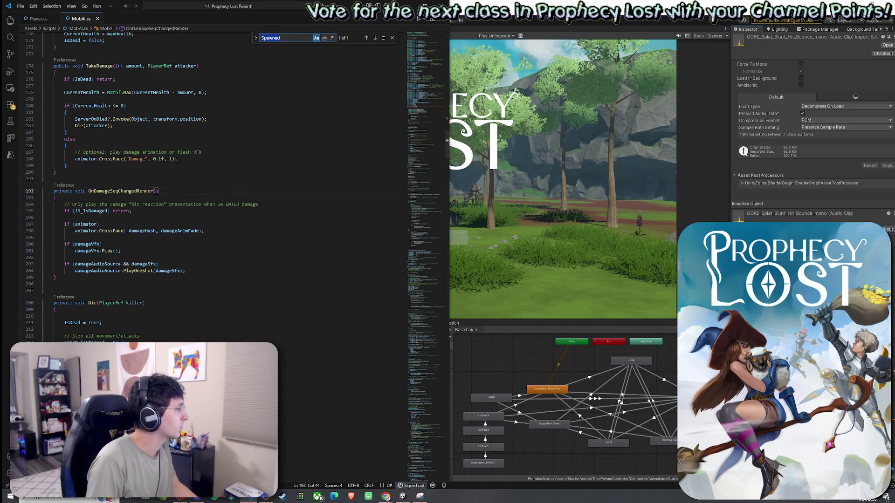
{"action": "left_click", "coordinate": [122, 93]}
{"action": "left_click", "coordinate": [95, 106]}
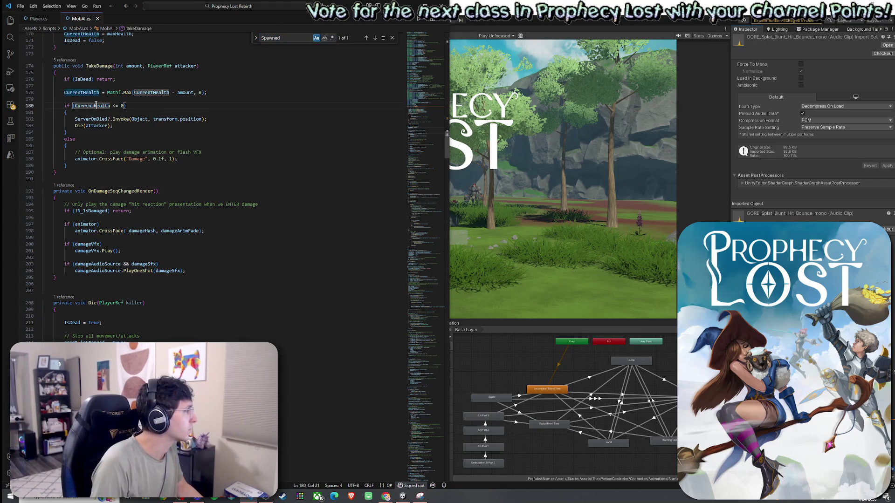
{"action": "left_click", "coordinate": [174, 119]}
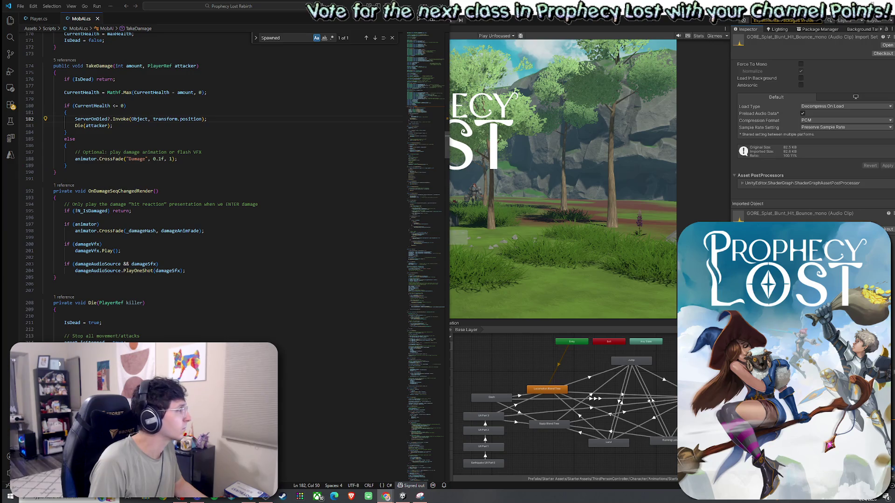
Add return; after Die(attacker) and remove the else branch from TakeDamage.
{"action": "left_click", "coordinate": [120, 128]}
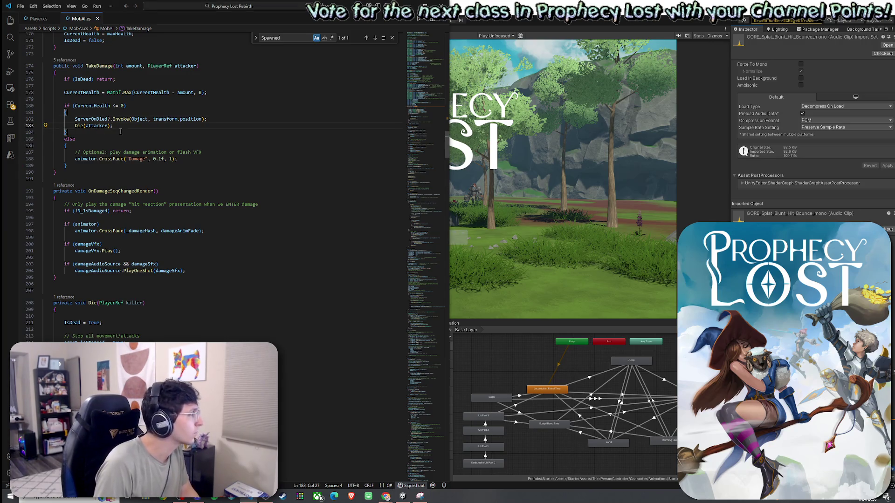
{"action": "key", "text": "Return"}
{"action": "type", "text": "retu"}
{"action": "key", "text": "Tab"}
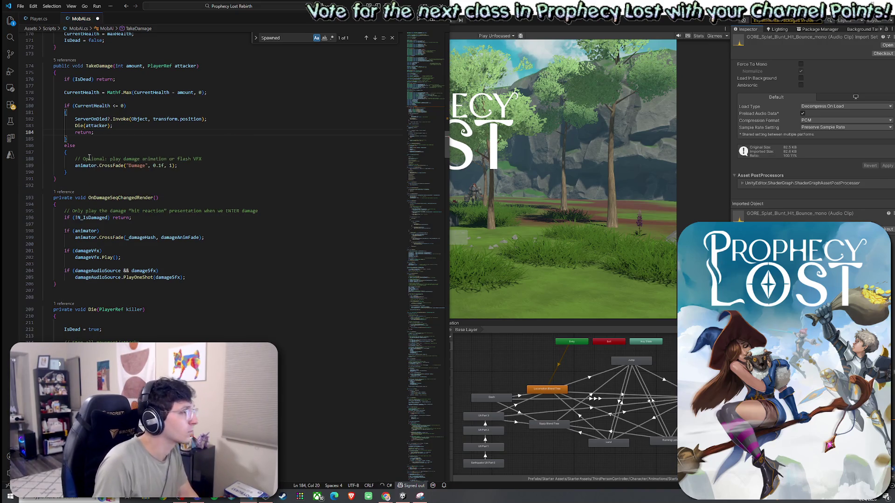
{"action": "left_click_drag", "start_coordinate": [82, 150], "coordinate": [66, 151]}
{"action": "key", "text": "BackSpace"}
{"action": "left_click", "coordinate": [152, 166]}
{"action": "key", "text": "BackSpace"}
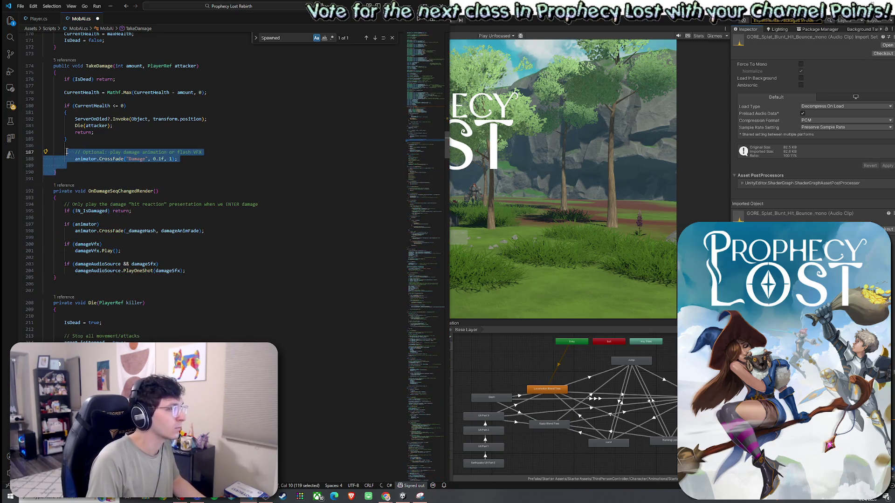
Paste the NotifyDamagedBy(attacker, amount) and EnterDamageState() calls, reformat, and add blank lines below.
{"action": "key", "text": "ctrl+v"}
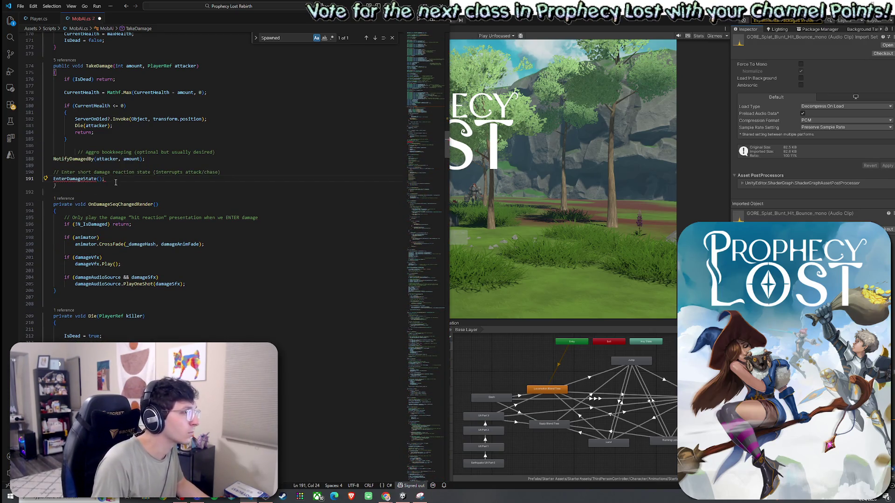
{"action": "left_click_drag", "start_coordinate": [115, 179], "coordinate": [46, 159]}
{"action": "key", "text": "shift+alt+f"}
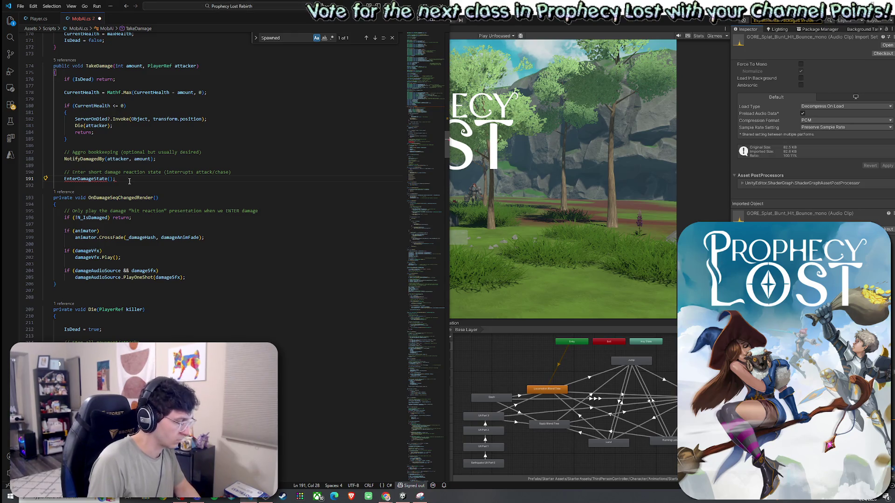
{"action": "key", "text": "Return"}
{"action": "key", "text": "BackSpace"}
{"action": "key", "text": "End"}
{"action": "key", "text": "Return"}
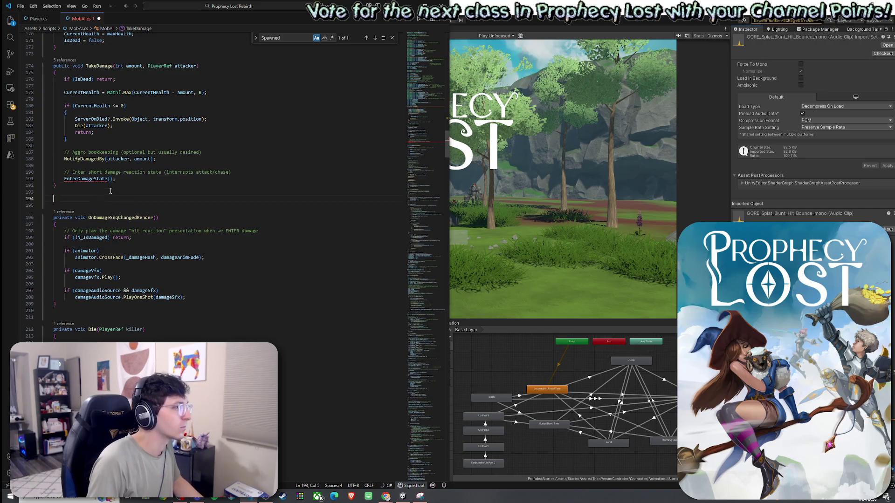
Paste the EnterDamageState, UpdateDamageState and ExitDamageState methods below TakeDamage and indent them one level.
{"action": "key", "text": "ctrl+v"}
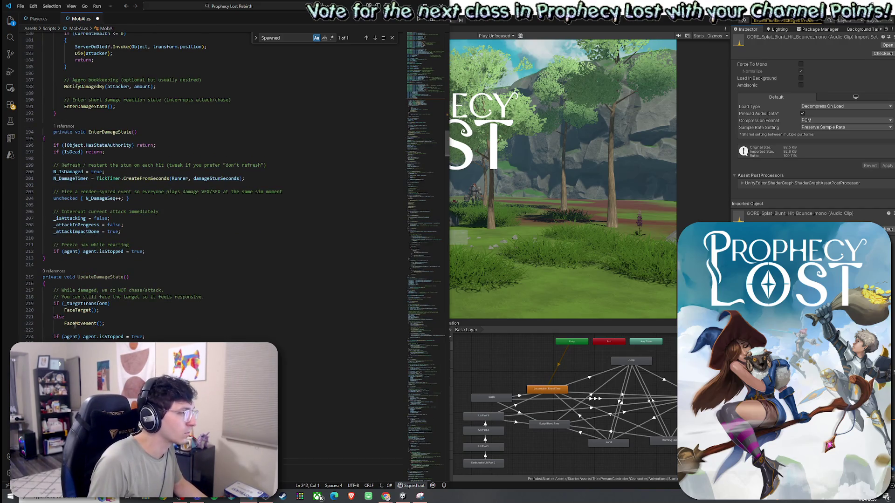
{"action": "scroll", "coordinate": [75, 327], "scroll_direction": "up", "scroll_amount": 1}
{"action": "left_click_drag", "start_coordinate": [27, 327], "coordinate": [32, 159]}
{"action": "key", "text": "Tab"}
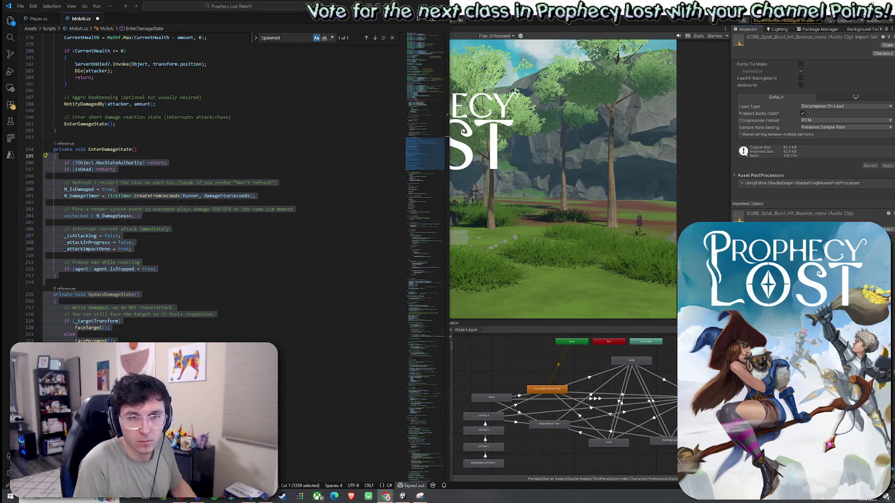
Review TakeDamage's IsDead check, CurrentHealth calculation and amount parameter.
{"action": "left_click", "coordinate": [117, 156]}
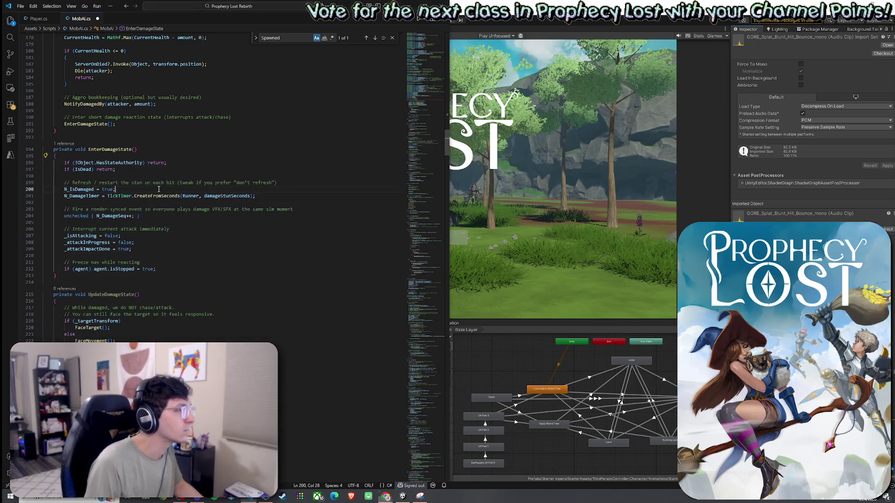
{"action": "left_click", "coordinate": [117, 149]}
{"action": "scroll", "coordinate": [122, 208], "scroll_direction": "up", "scroll_amount": 3}
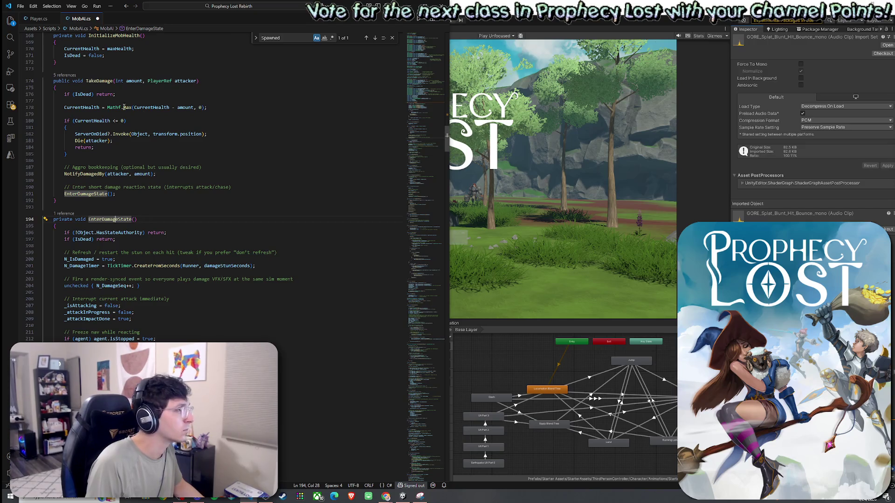
{"action": "left_click", "coordinate": [81, 94]}
{"action": "left_click", "coordinate": [80, 107]}
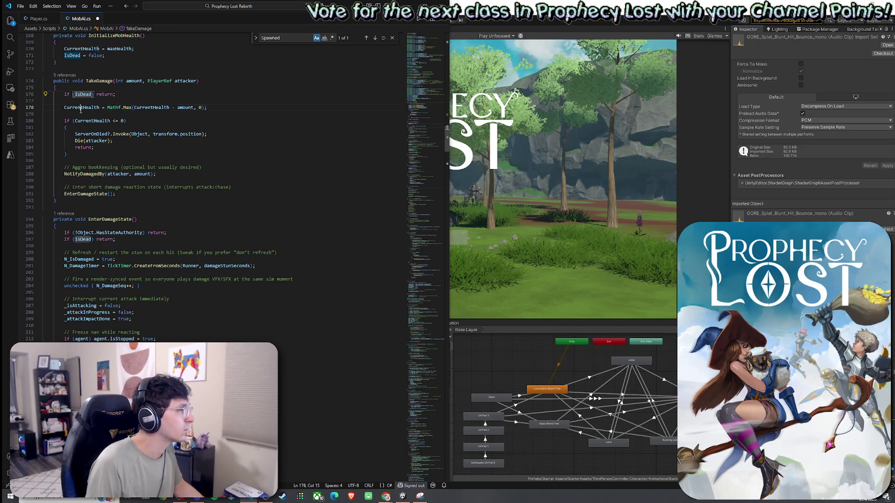
{"action": "left_click", "coordinate": [190, 108]}
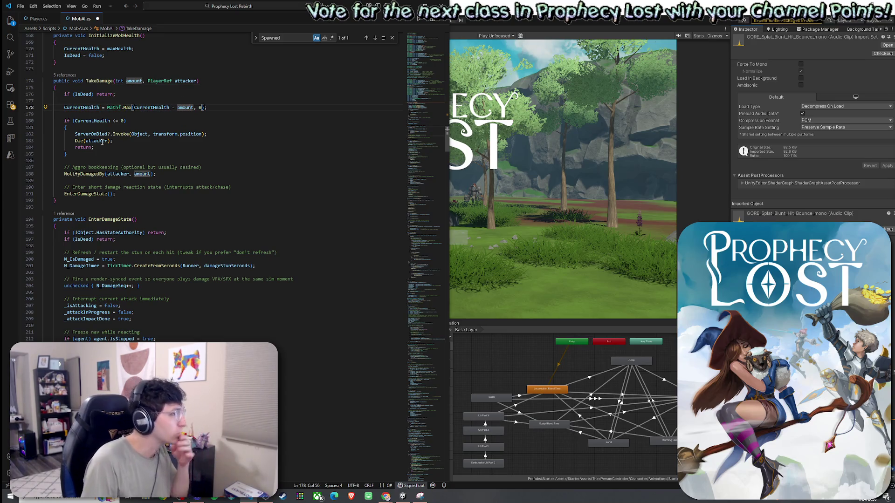
Check the Invoke transform argument, death-branch braces and NotifyDamagedBy call, then select the search text.
{"action": "mouse_move", "coordinate": [118, 136]}
{"action": "left_click", "coordinate": [168, 134]}
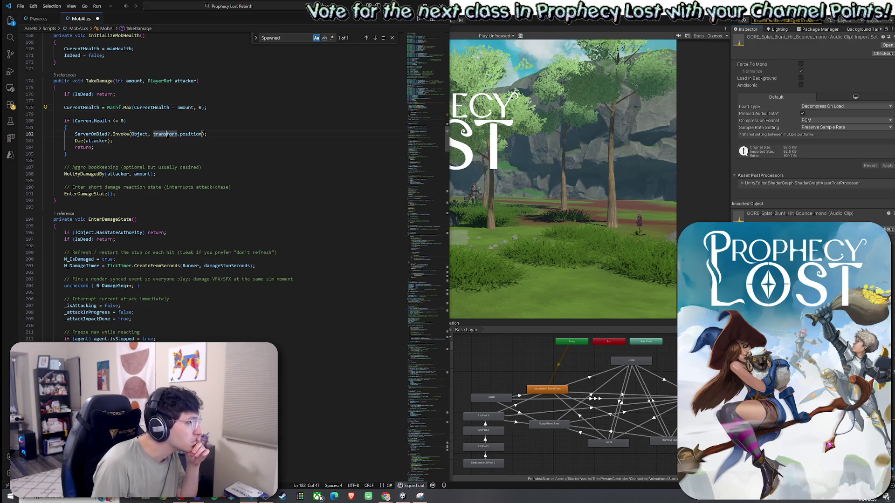
{"action": "left_click", "coordinate": [86, 154]}
{"action": "left_click", "coordinate": [85, 173]}
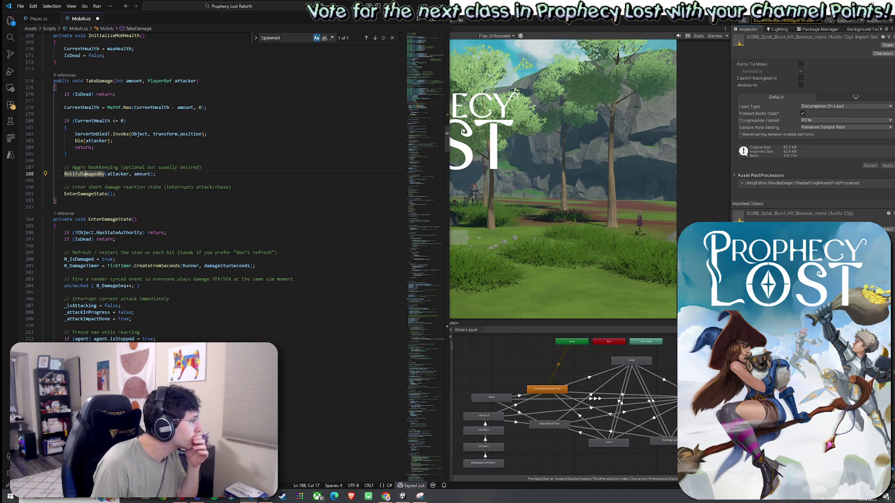
{"action": "scroll", "coordinate": [86, 173], "scroll_direction": "down", "scroll_amount": 5}
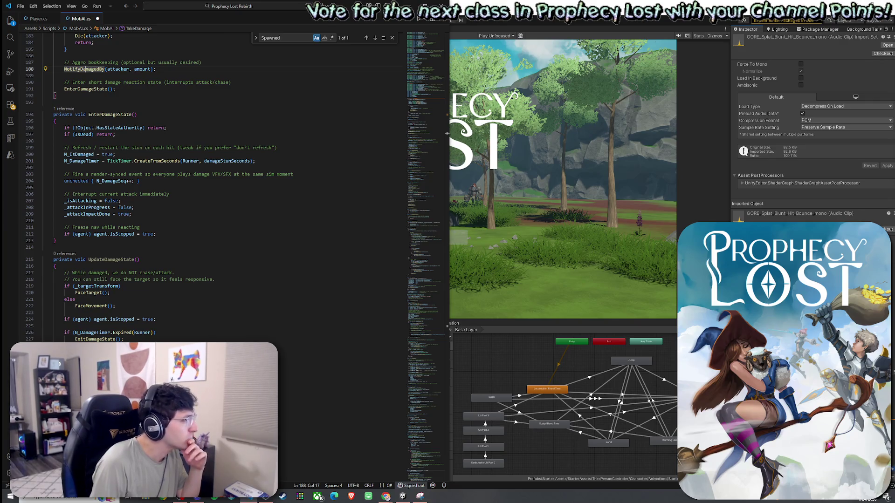
{"action": "scroll", "coordinate": [210, 186], "scroll_direction": "down", "scroll_amount": 4}
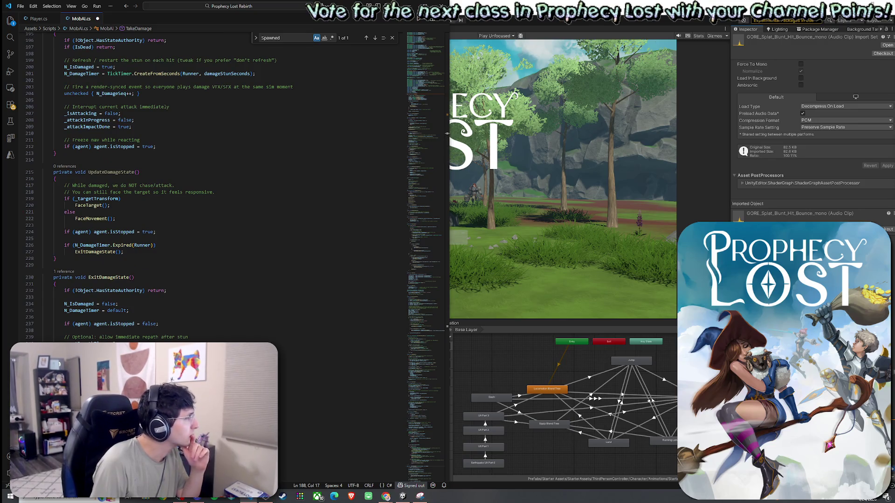
{"action": "double_click", "coordinate": [260, 37]}
Search for FixedUpdate and inspect the _aggro count check in FixedUpdateNetwork.
{"action": "type", "text": "Fi"}
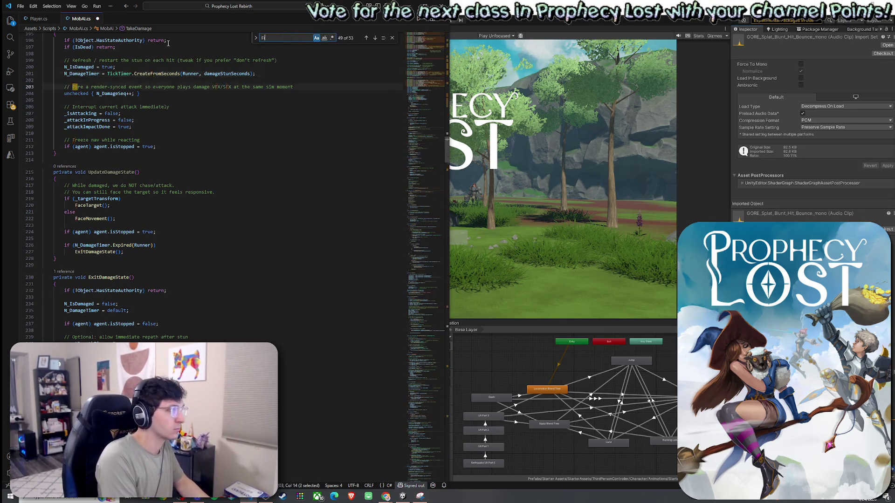
{"action": "type", "text": "xedUpdate"}
{"action": "scroll", "coordinate": [133, 225], "scroll_direction": "down", "scroll_amount": 3}
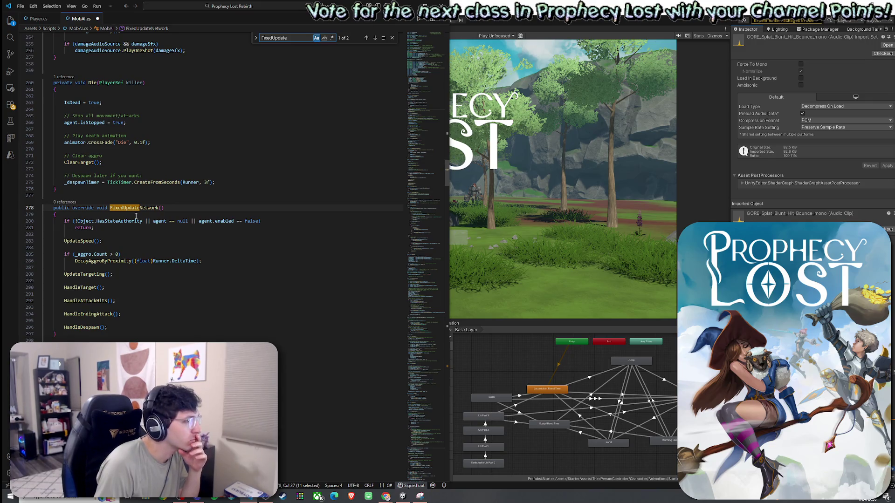
{"action": "left_click", "coordinate": [91, 255]}
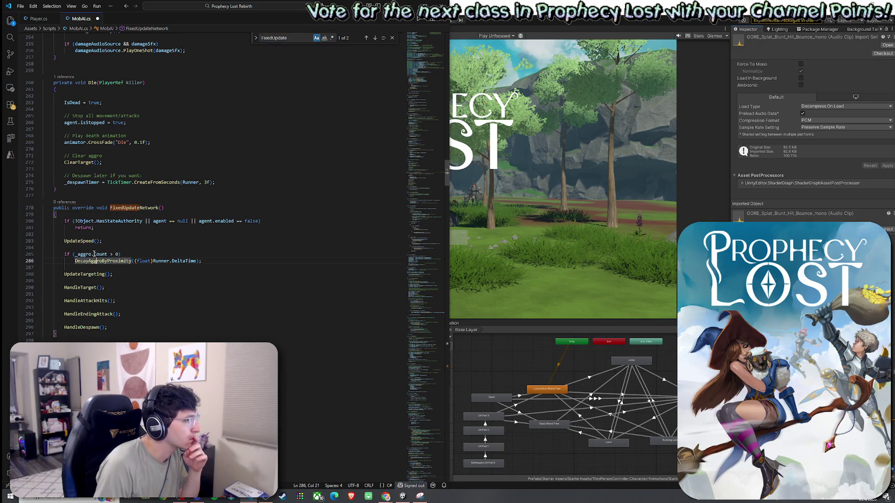
{"action": "left_click", "coordinate": [122, 255]}
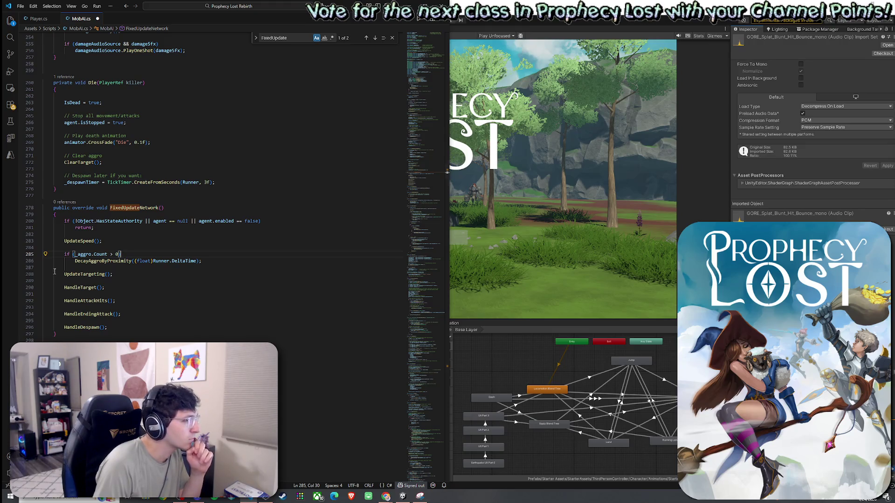
Remove the two blank lines between the update calls in FixedUpdateNetwork.
{"action": "left_click", "coordinate": [80, 306]}
{"action": "key", "text": "BackSpace"}
{"action": "left_click", "coordinate": [149, 281]}
{"action": "key", "text": "Delete"}
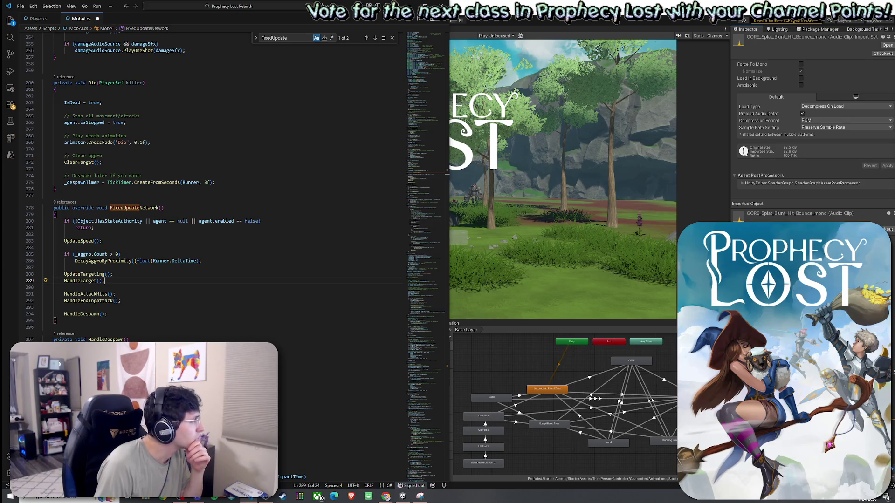
Paste the IsDead and N_IsDamaged early-exit checks after UpdateSpeed() and indent them one level.
{"action": "left_click", "coordinate": [112, 241]}
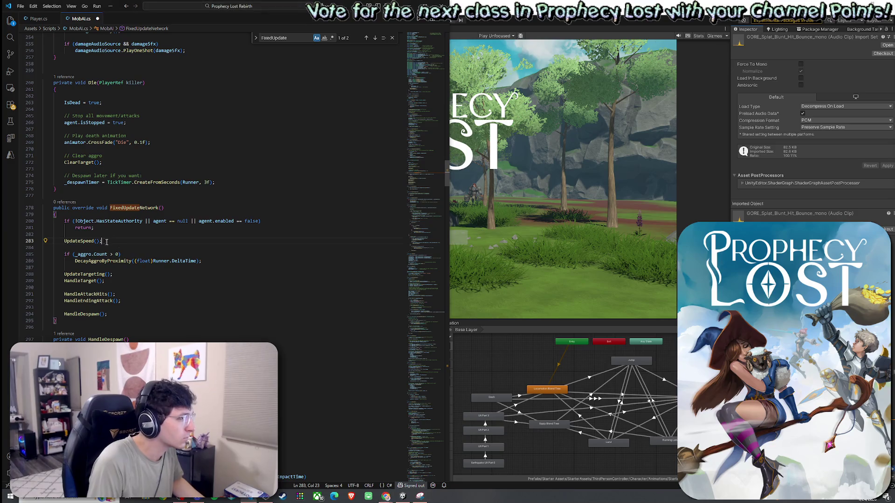
{"action": "key", "text": "ctrl+v"}
{"action": "left_click", "coordinate": [77, 307]}
{"action": "left_click_drag", "start_coordinate": [76, 340], "coordinate": [118, 254]}
{"action": "key", "text": "Tab"}
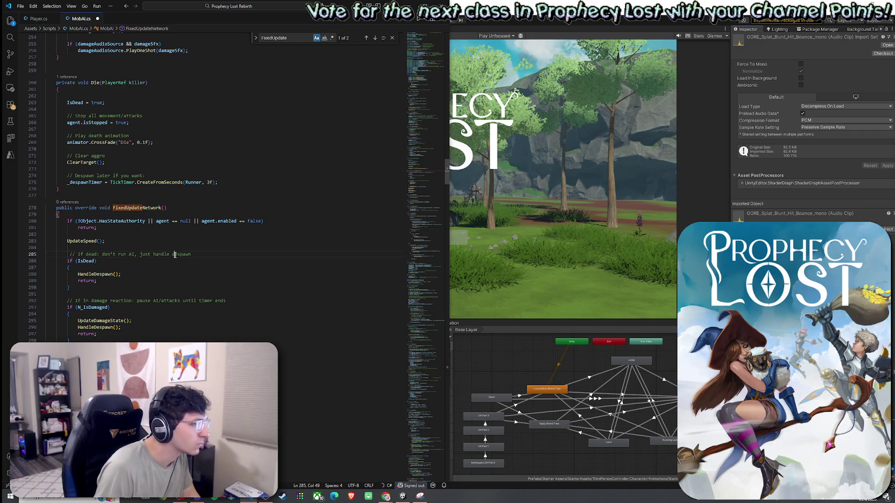
Review the IsDead check, damage-reaction comments and UpdateDamageState call.
{"action": "left_click", "coordinate": [86, 261]}
{"action": "left_click", "coordinate": [94, 300]}
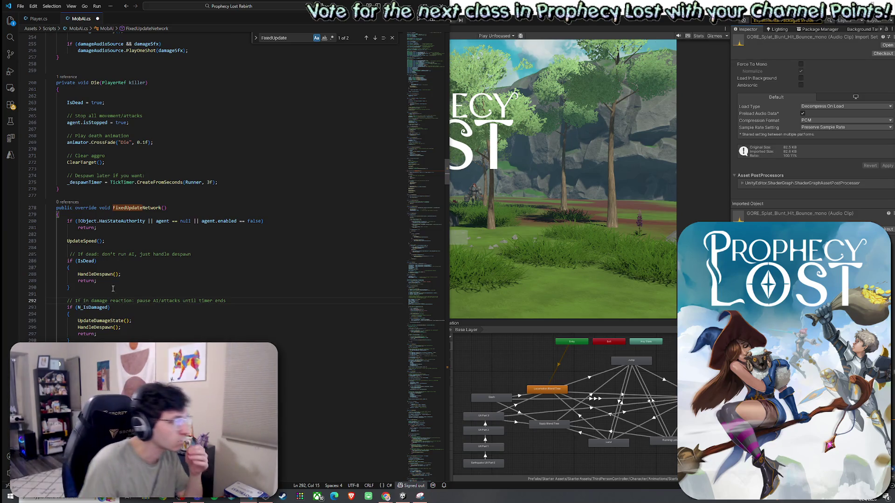
{"action": "left_click", "coordinate": [78, 301]}
{"action": "left_click", "coordinate": [108, 301]}
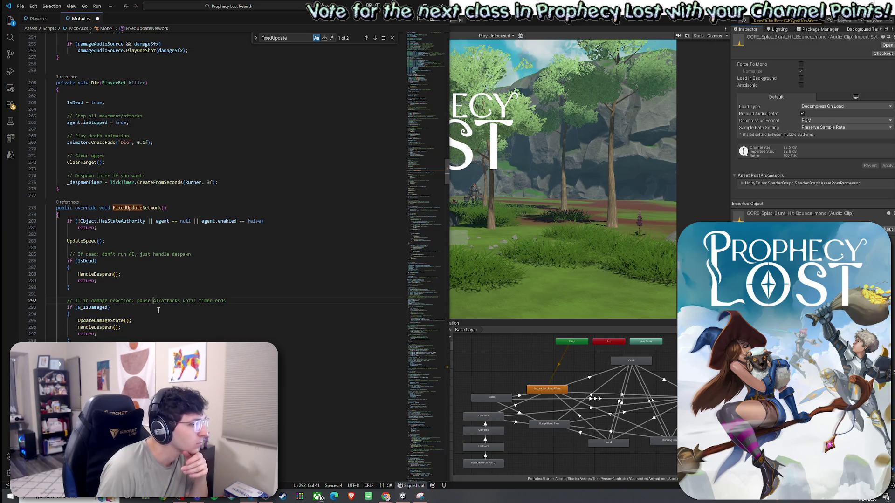
{"action": "scroll", "coordinate": [159, 310], "scroll_direction": "down", "scroll_amount": 2}
{"action": "left_click", "coordinate": [108, 285]}
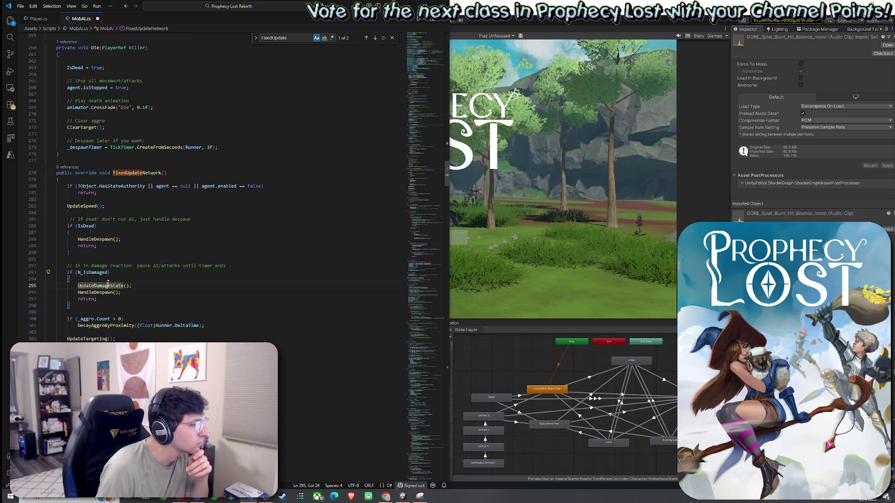
Go to the HandleDespawn definition around line 312 from its call on line 296.
{"action": "left_click", "coordinate": [110, 293]}
{"action": "mouse_move", "coordinate": [115, 293]}
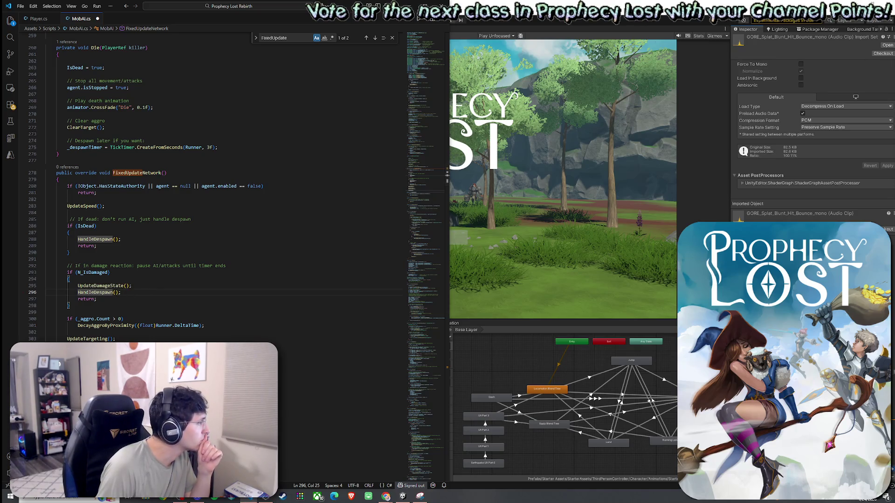
{"action": "double_click", "coordinate": [100, 292]}
{"action": "right_click", "coordinate": [100, 292]}
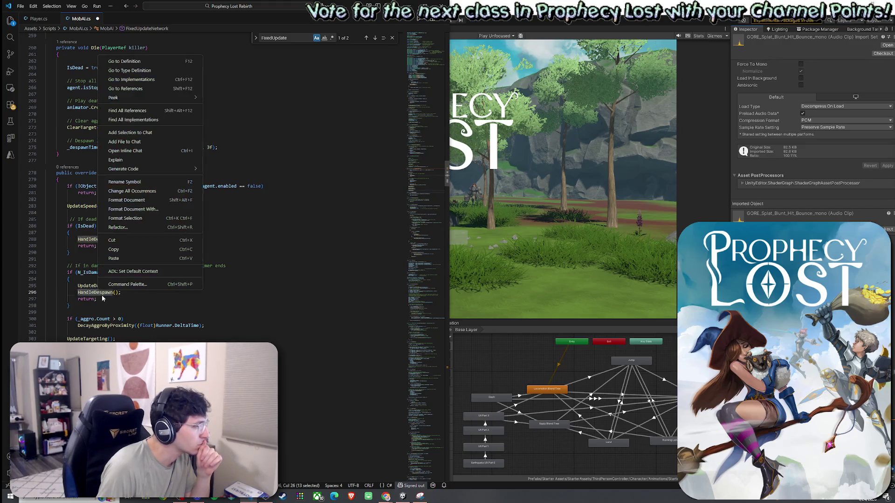
{"action": "left_click", "coordinate": [130, 61]}
{"action": "scroll", "coordinate": [135, 293], "scroll_direction": "down", "scroll_amount": 5}
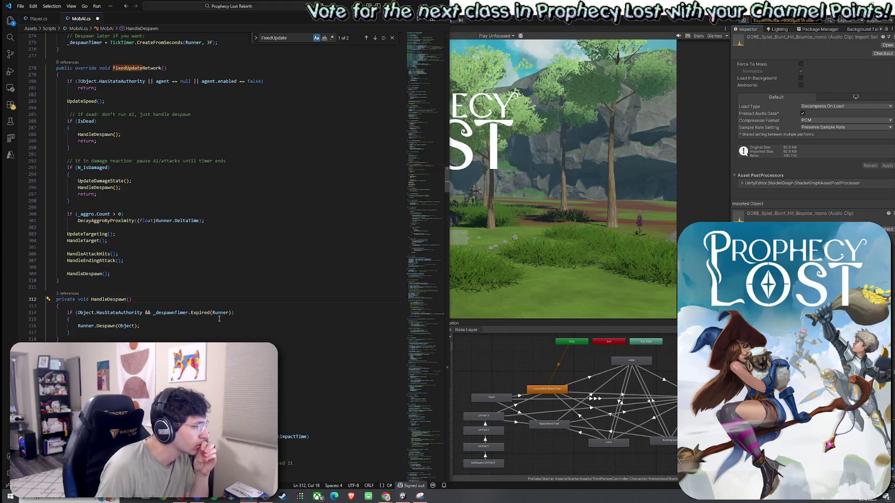
Rename HandleDespawn to HandleDespawnTimer everywhere with Rename Symbol.
{"action": "double_click", "coordinate": [113, 300]}
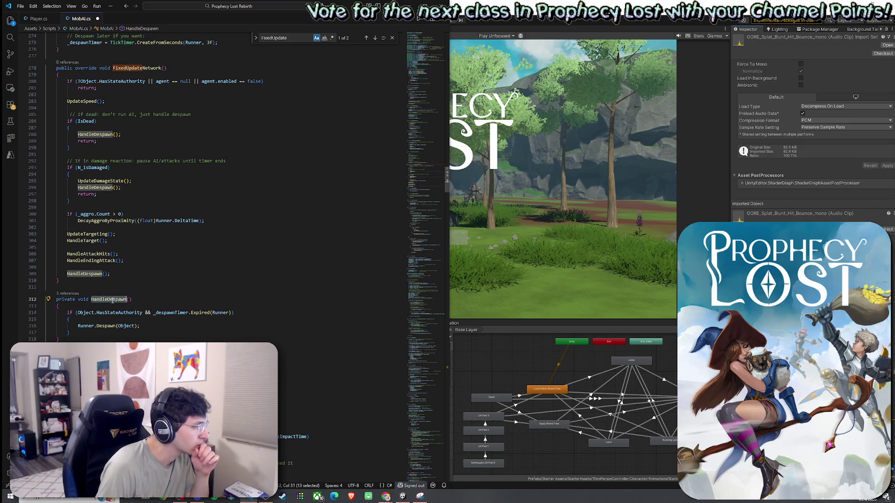
{"action": "right_click", "coordinate": [113, 301]}
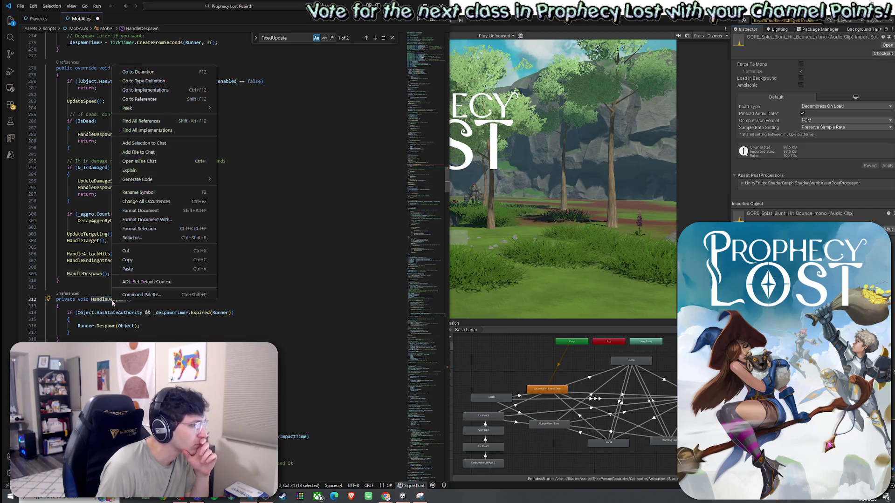
{"action": "left_click", "coordinate": [159, 192]}
{"action": "key", "text": "End"}
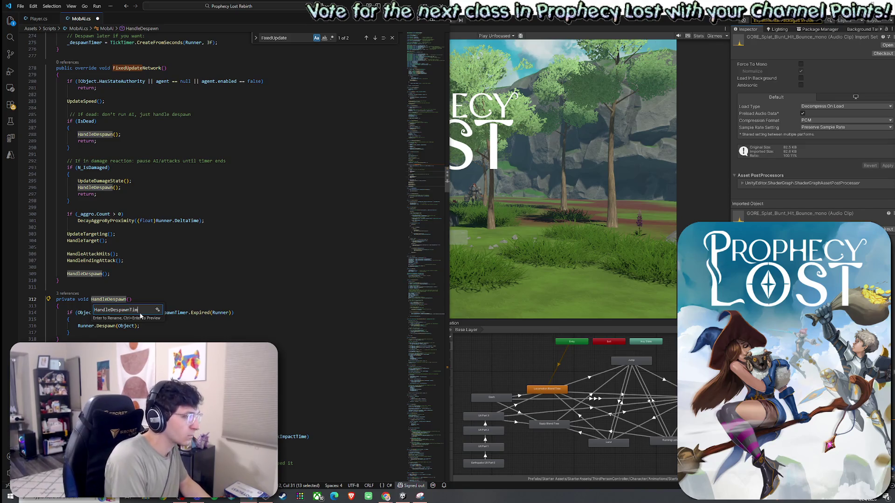
{"action": "type", "text": "Timer"}
{"action": "key", "text": "Return"}
{"action": "key", "text": "End"}
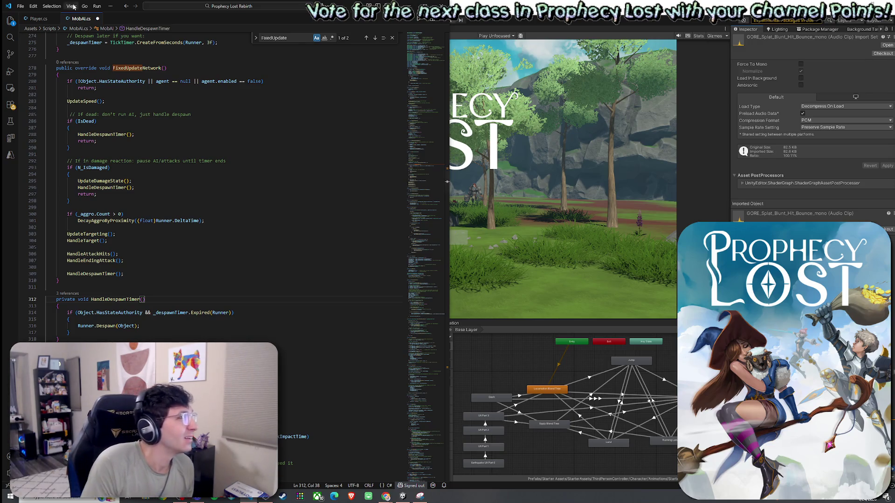
Save MobAI.cs from the File menu.
{"action": "left_click", "coordinate": [20, 6]}
{"action": "left_click", "coordinate": [38, 127]}
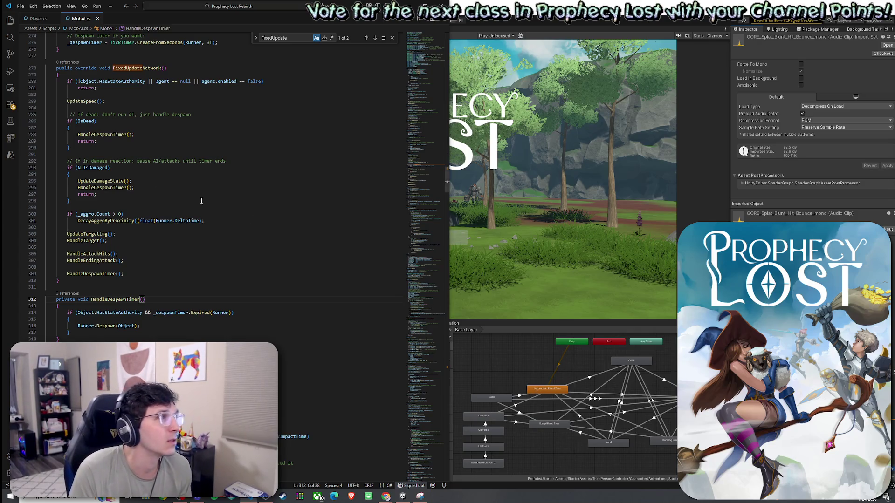
{"action": "left_click", "coordinate": [20, 6]}
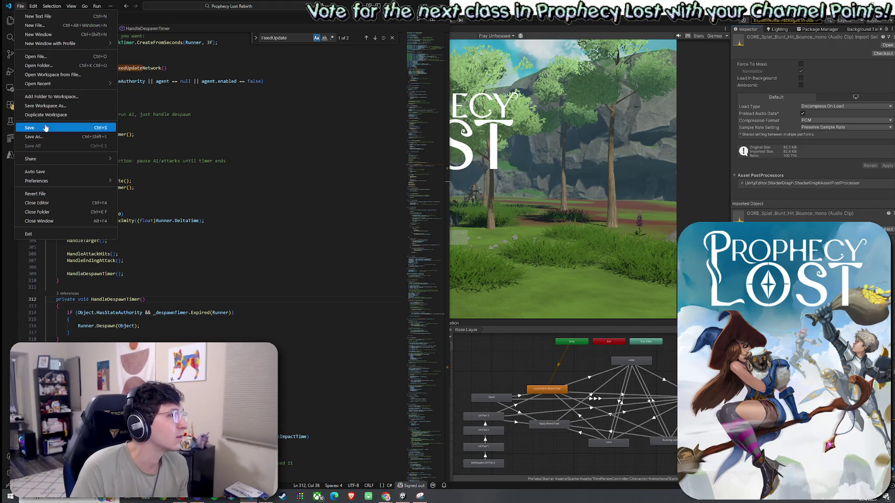
{"action": "left_click", "coordinate": [163, 91]}
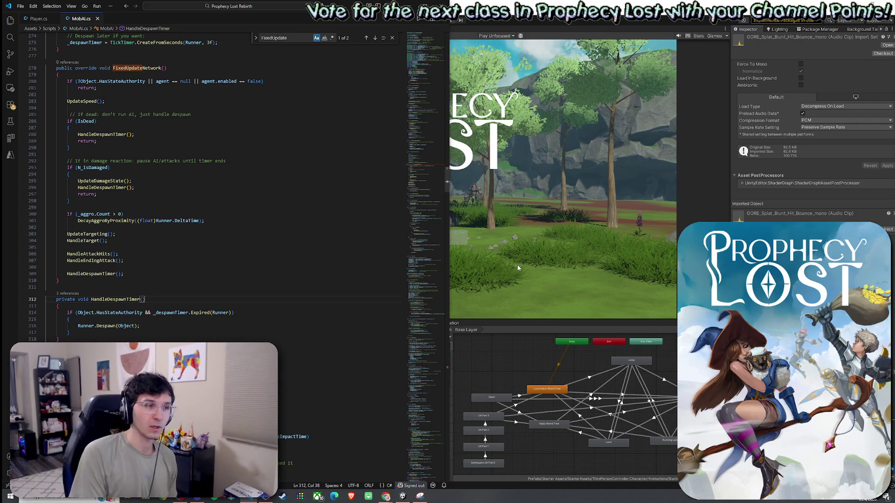
Switch to Unity and let Compiling Scripts and Reloading Domain finish, moving the progress boxes aside.
{"action": "left_click", "coordinate": [554, 390]}
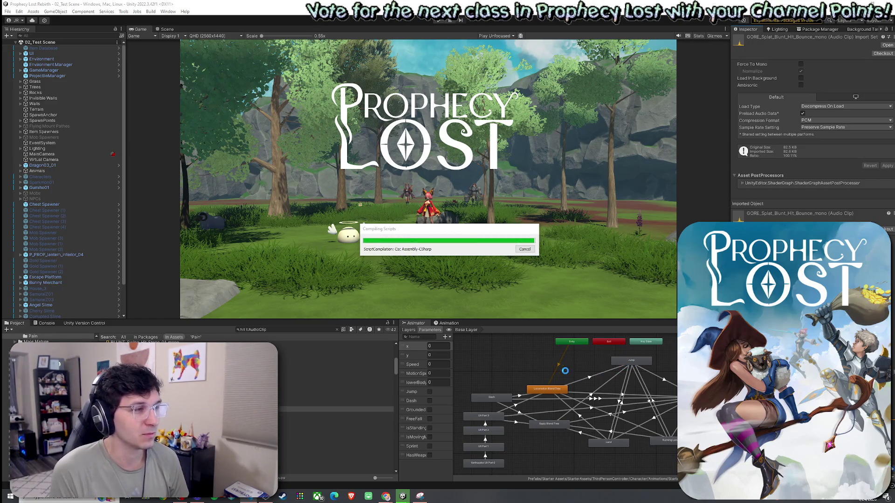
{"action": "left_click_drag", "start_coordinate": [456, 230], "coordinate": [434, 238]}
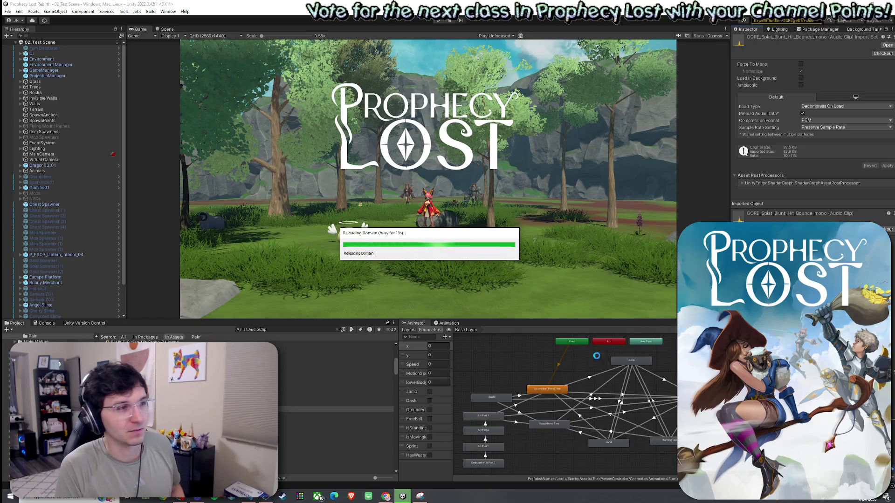
{"action": "left_click_drag", "start_coordinate": [418, 236], "coordinate": [421, 228]}
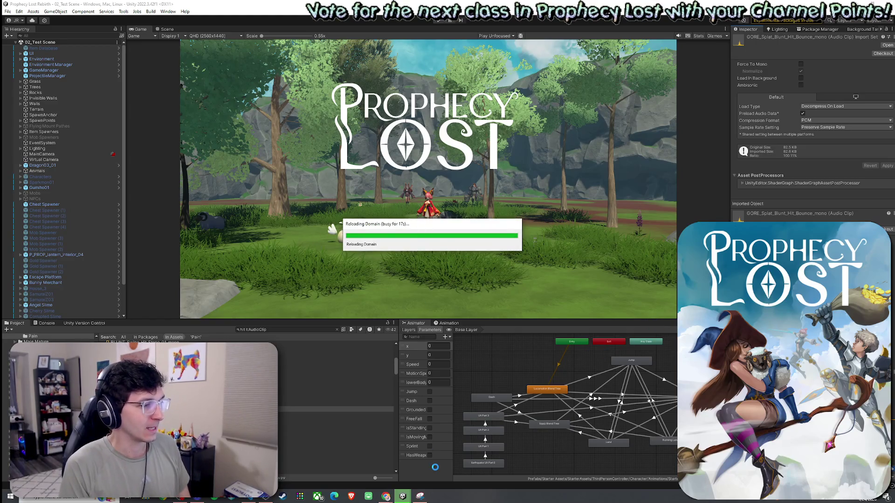
{"action": "left_click", "coordinate": [252, 498]}
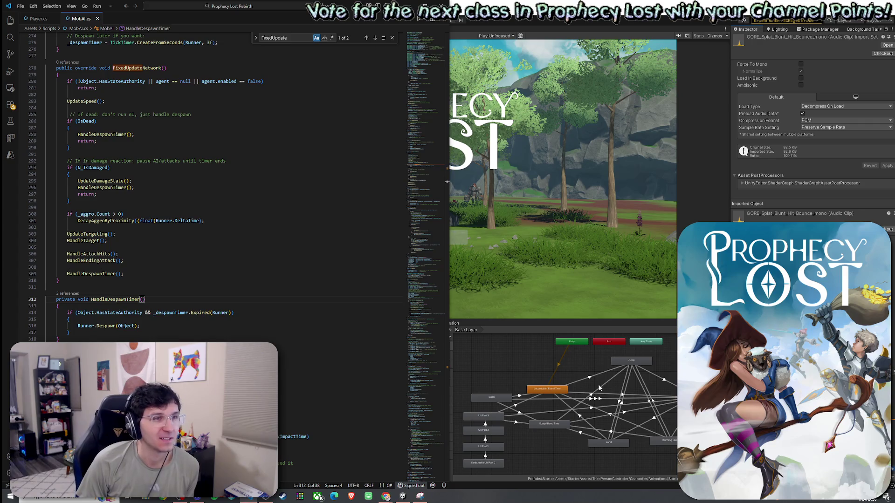
{"action": "left_click_drag", "start_coordinate": [547, 389], "coordinate": [549, 386]}
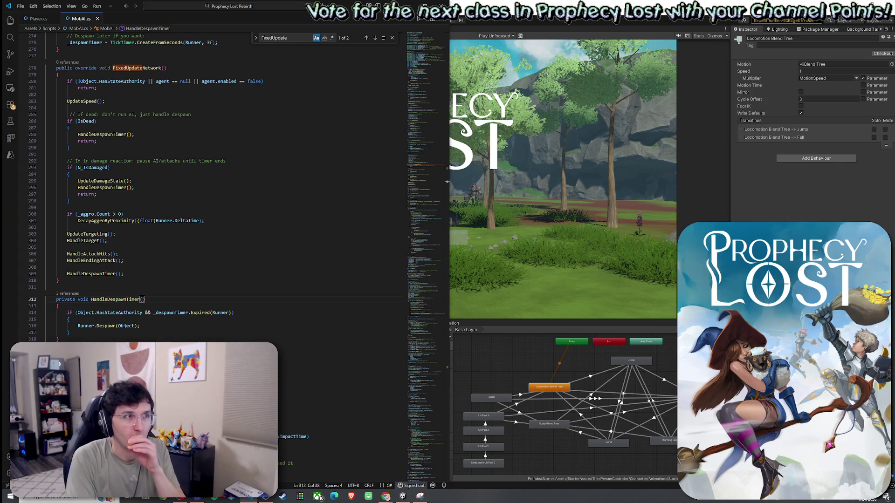
{"action": "left_click", "coordinate": [616, 124]}
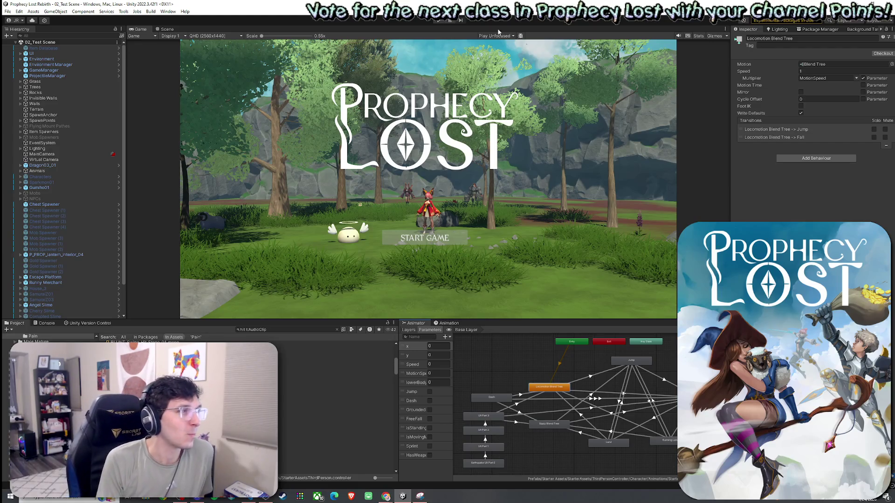
{"action": "left_click", "coordinate": [7, 11]}
Enter play mode, open the world map from the statue and load 02_Test Scene via Old Start Button.
{"action": "left_click", "coordinate": [441, 20]}
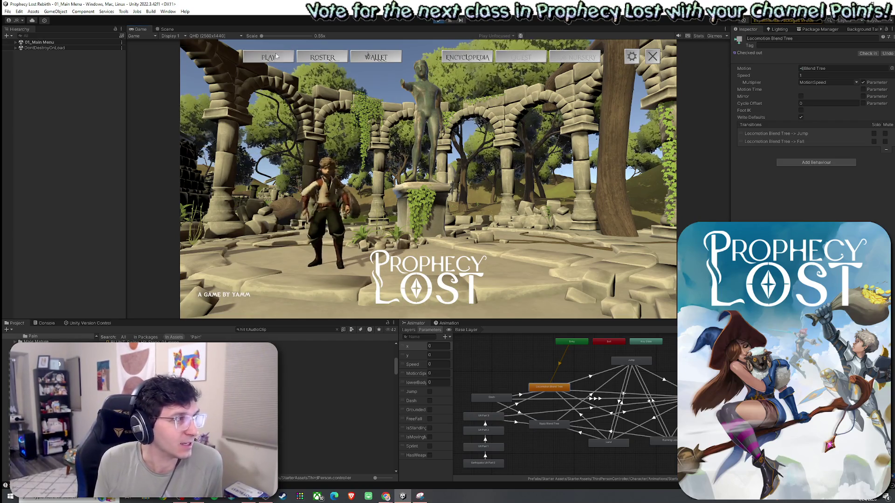
{"action": "left_click", "coordinate": [426, 165]}
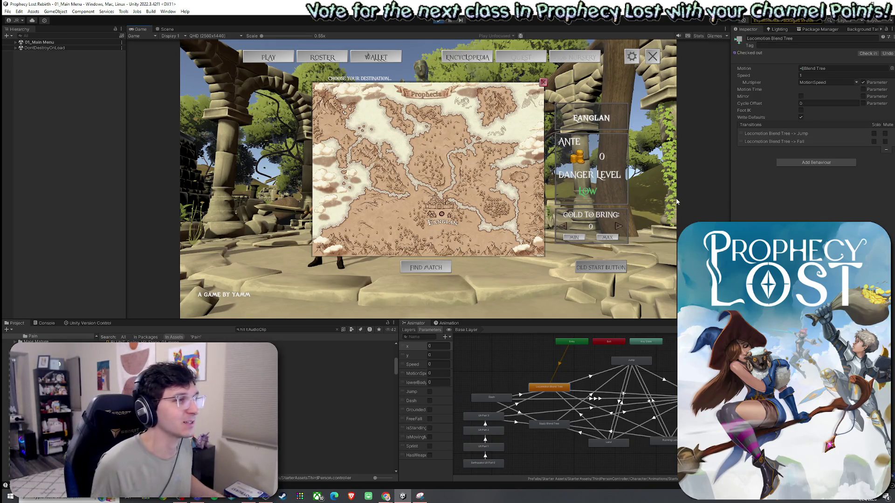
{"action": "left_click", "coordinate": [603, 270]}
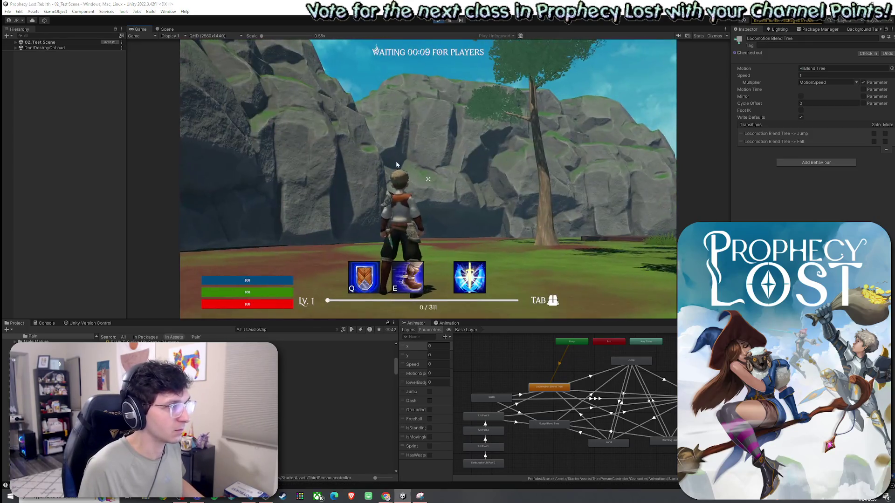
Maximize the game view and run the character through the woods, toggling the inventory.
{"action": "key", "text": "shift+space"}
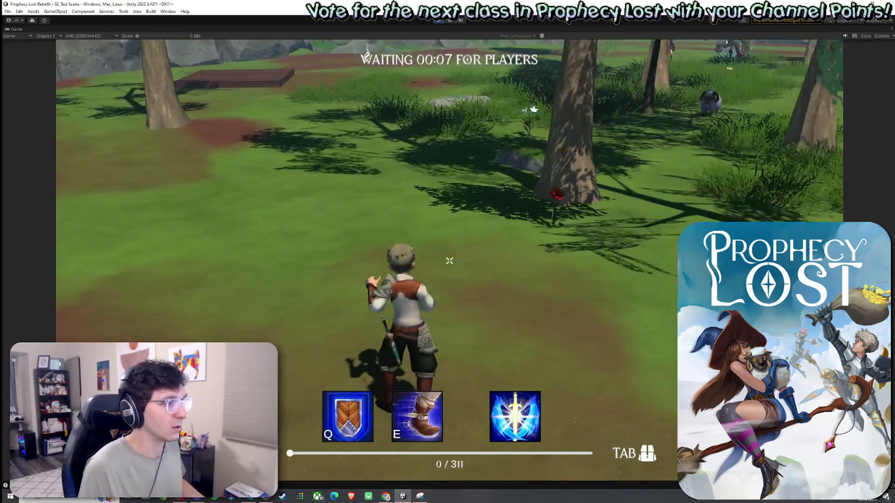
{"action": "key", "text": "w"}
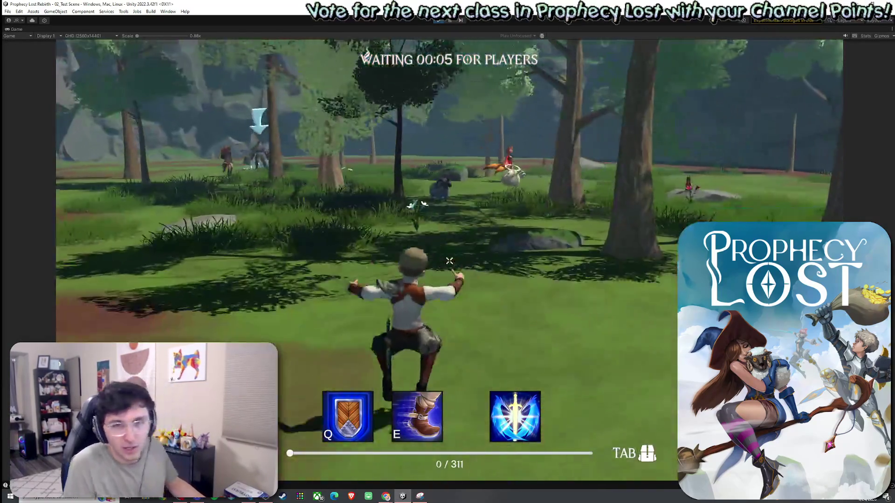
{"action": "key", "text": "w"}
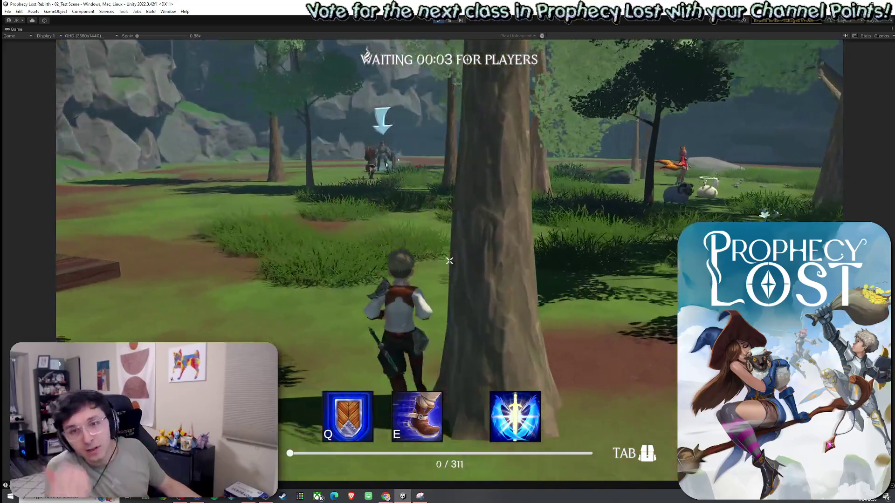
{"action": "key", "text": "w"}
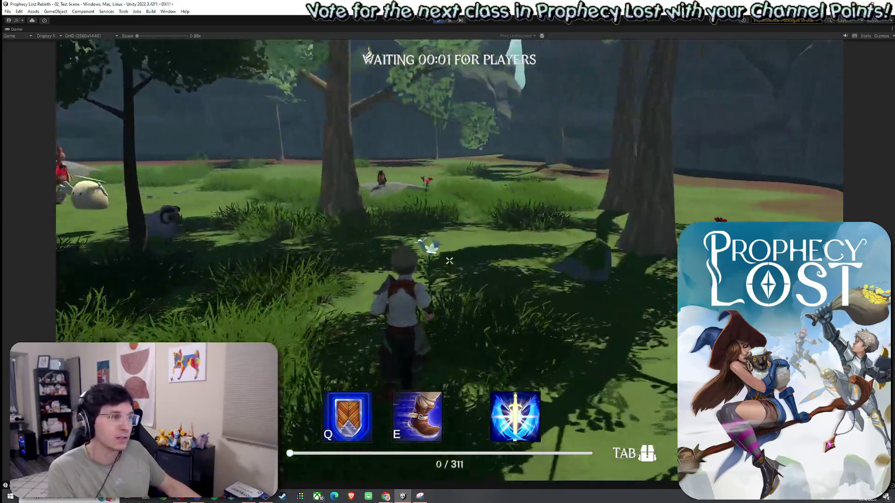
{"action": "key", "text": "w"}
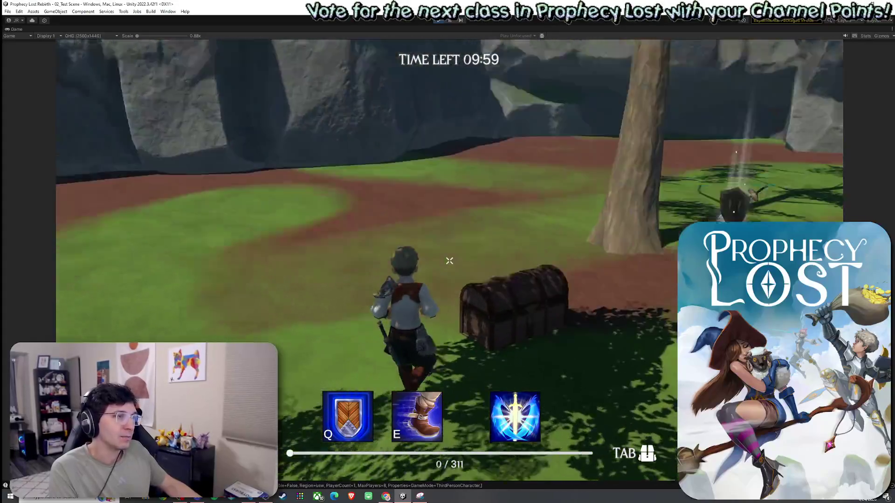
{"action": "key", "text": "w"}
{"action": "key", "text": "Tab"}
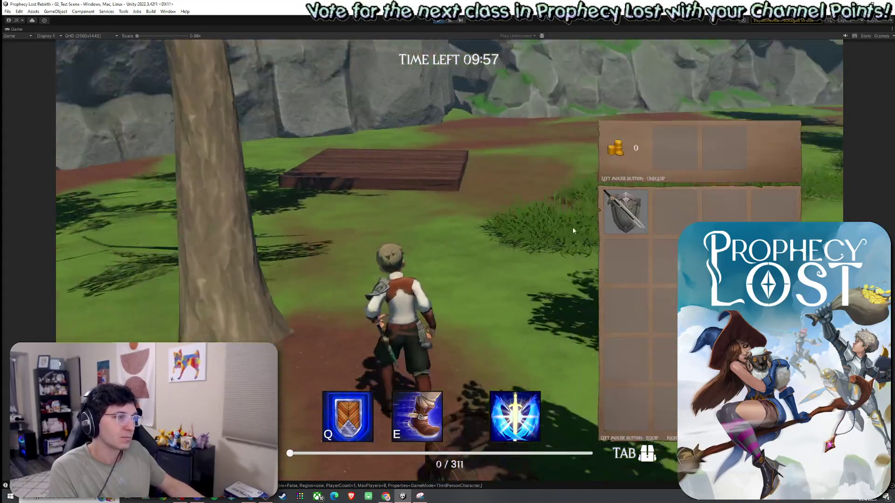
{"action": "key", "text": "Tab"}
{"action": "key", "text": "w"}
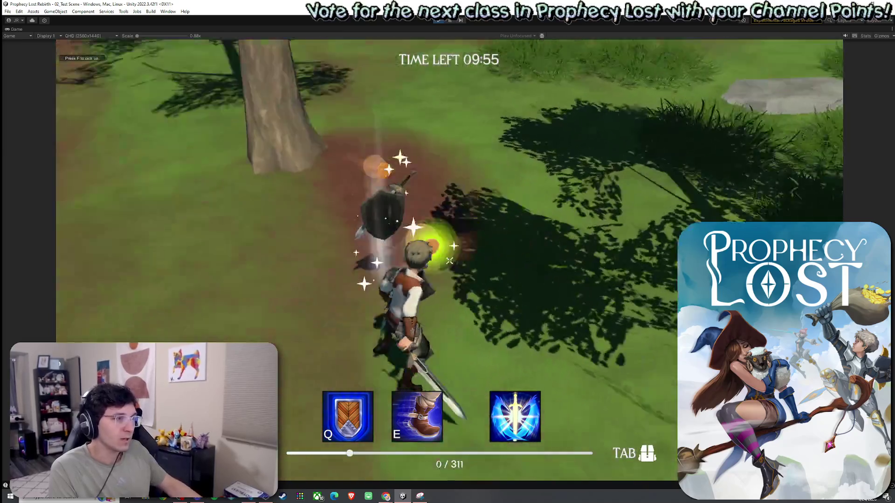
{"action": "key", "text": "w"}
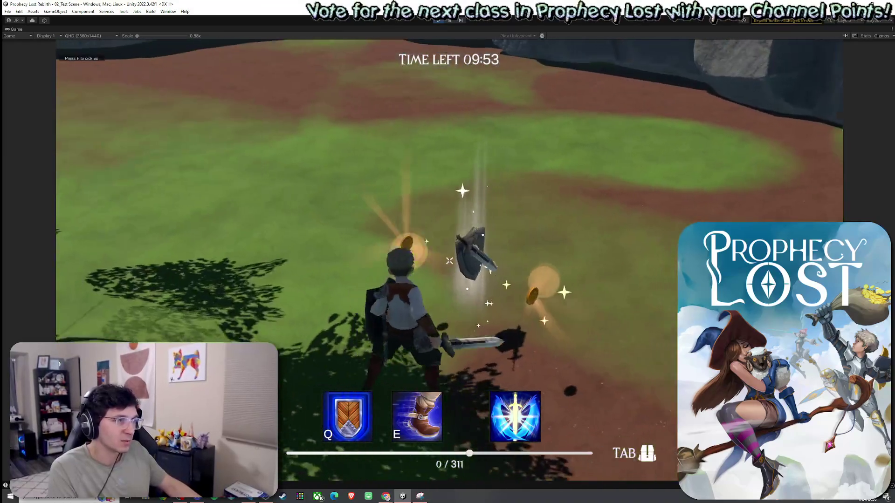
{"action": "key", "text": "w"}
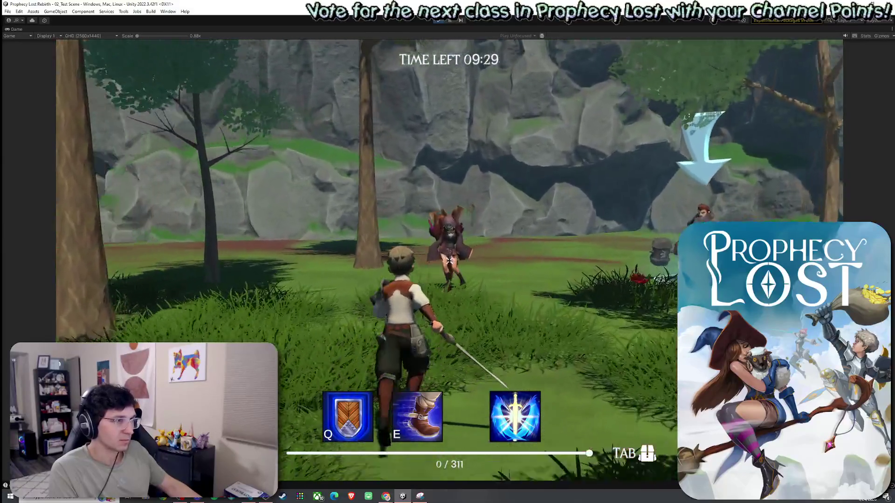
Open and close the Traveling Merchant's shop, run into the clearing, then stop play mode.
{"action": "key", "text": "f"}
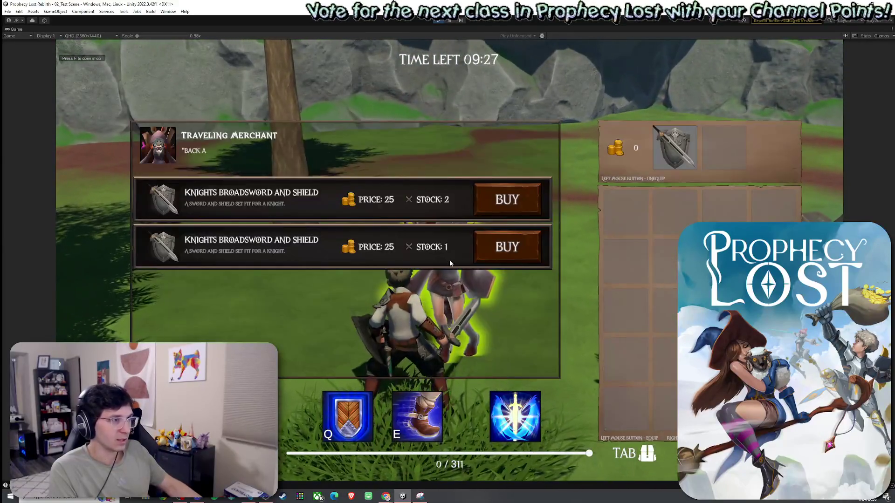
{"action": "key", "text": "f"}
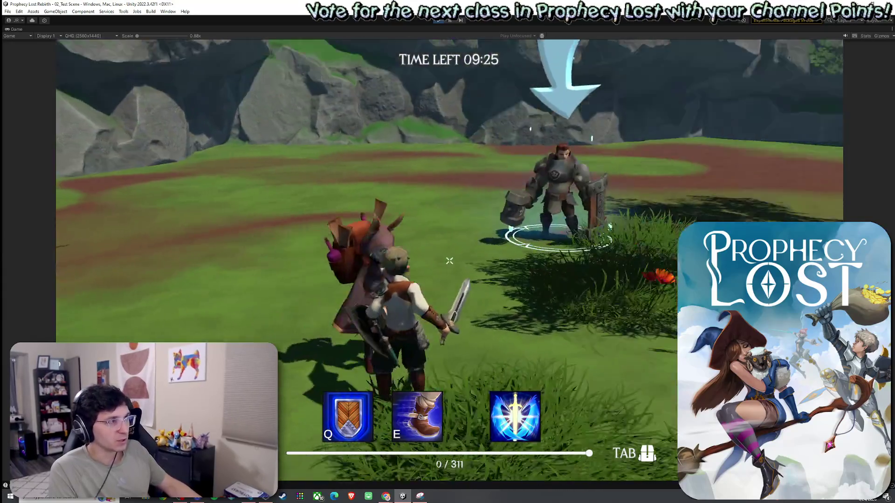
{"action": "key", "text": "w"}
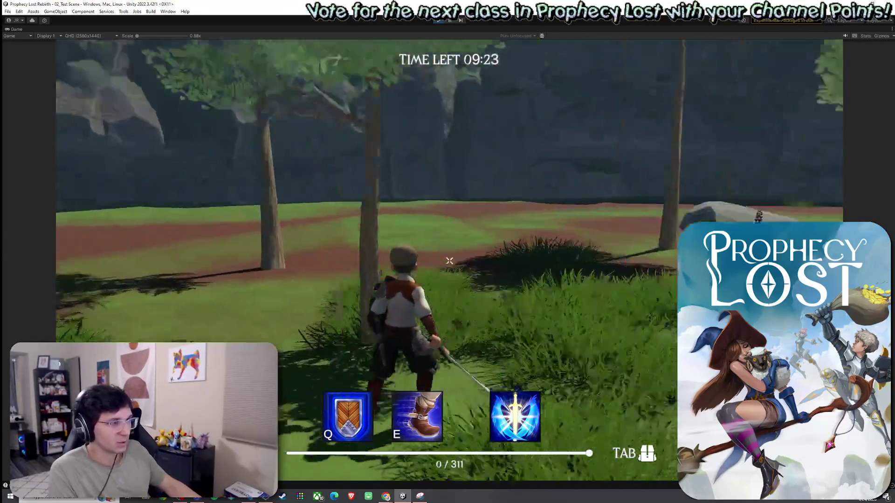
{"action": "key", "text": "w"}
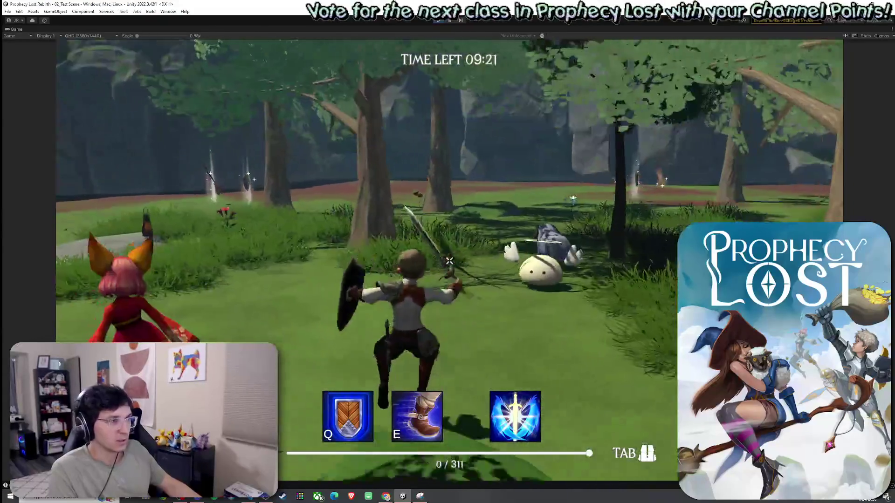
{"action": "key", "text": "w"}
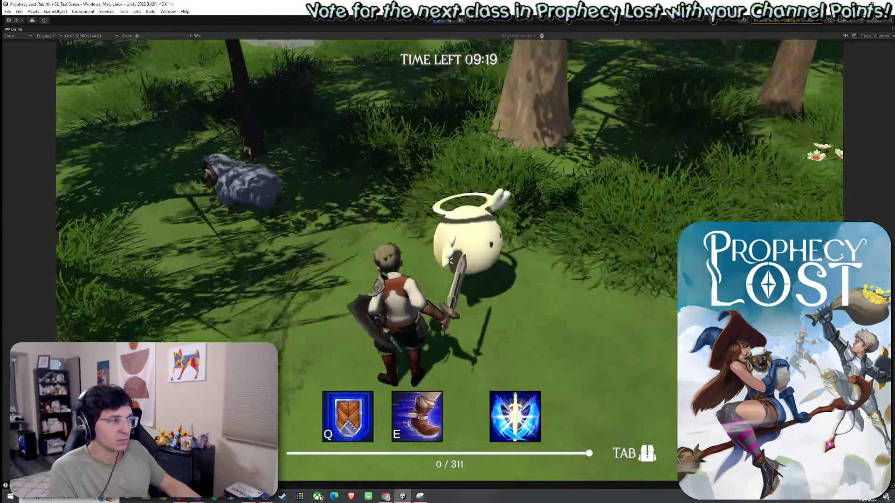
{"action": "key", "text": "w"}
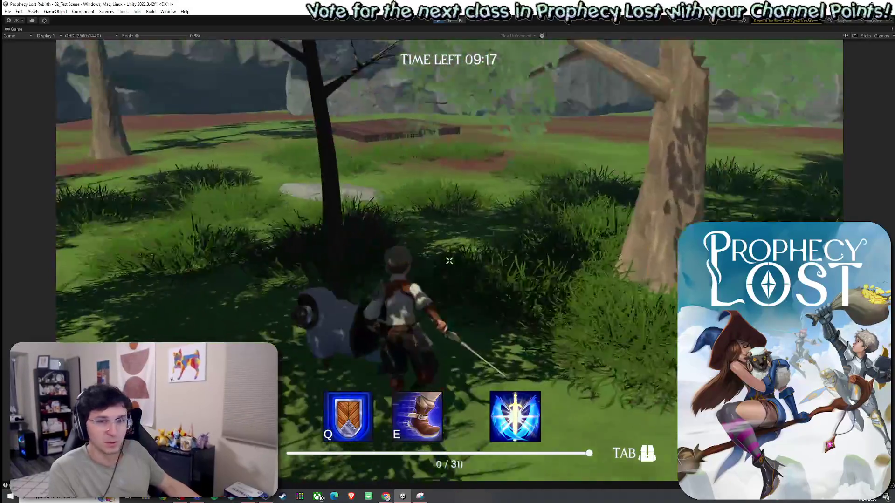
{"action": "key", "text": "w"}
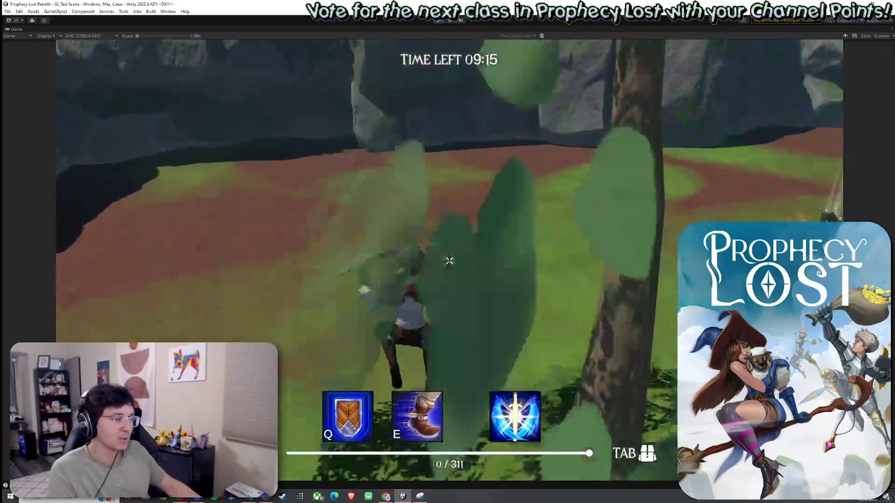
{"action": "key", "text": "w"}
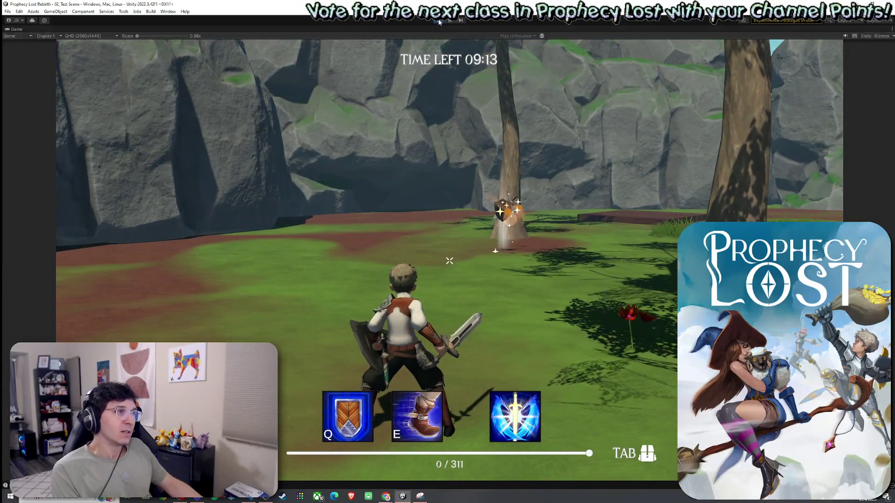
{"action": "key", "text": "ctrl+p"}
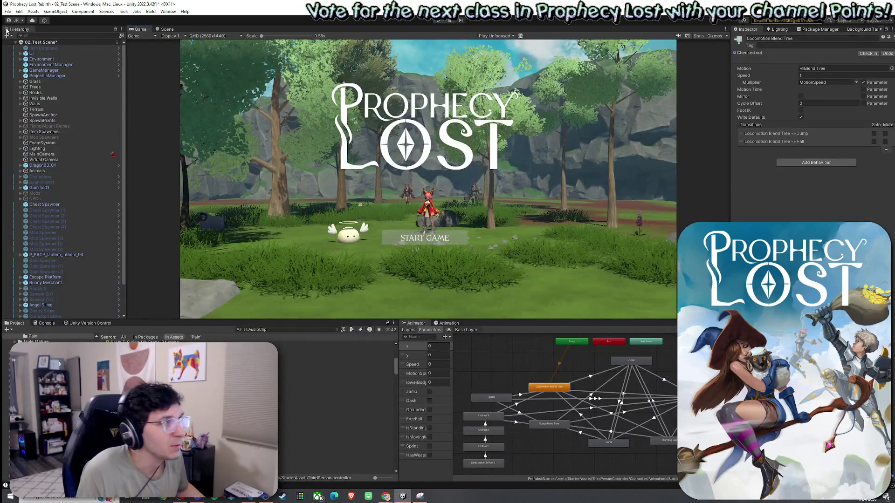
Start play mode again and load 02_Test Scene from the main menu's map via Old Start Button.
{"action": "left_click", "coordinate": [8, 12]}
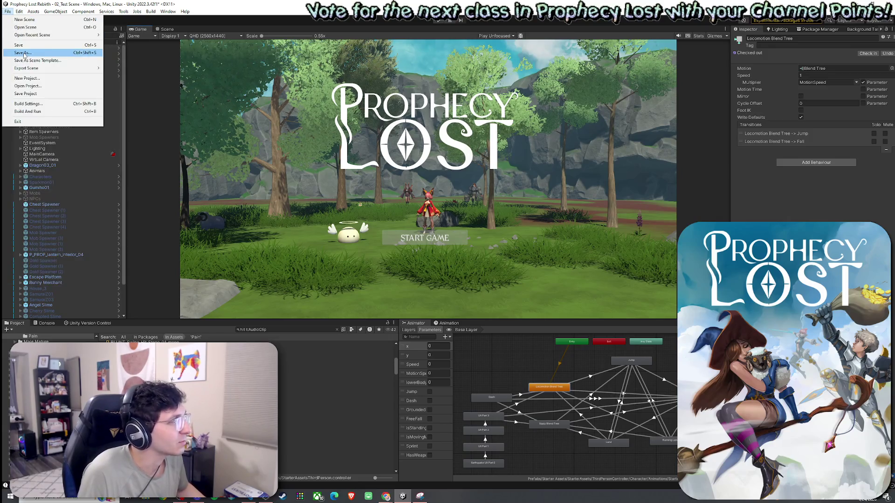
{"action": "left_click", "coordinate": [84, 4]}
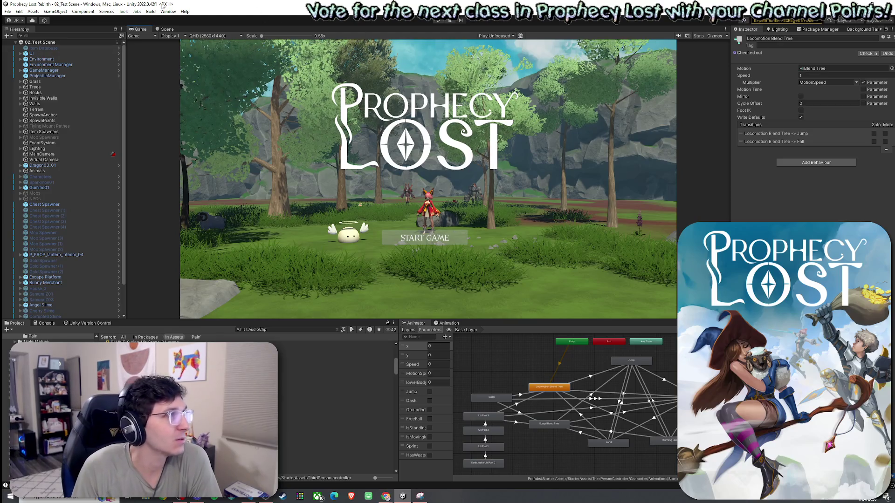
{"action": "left_click", "coordinate": [439, 20]}
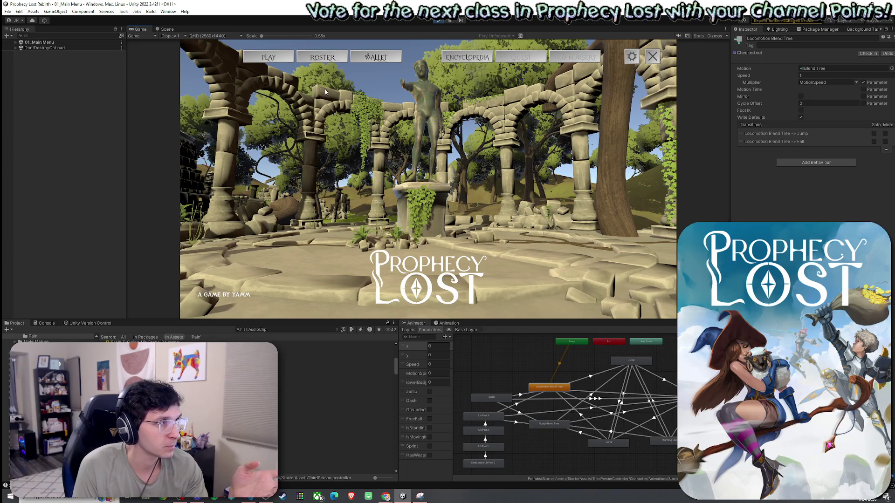
{"action": "left_click", "coordinate": [273, 58]}
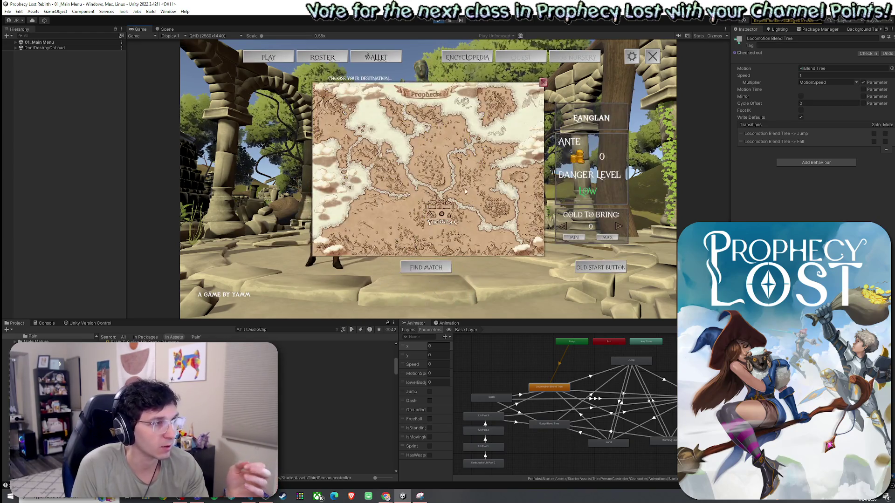
{"action": "left_click", "coordinate": [598, 268]}
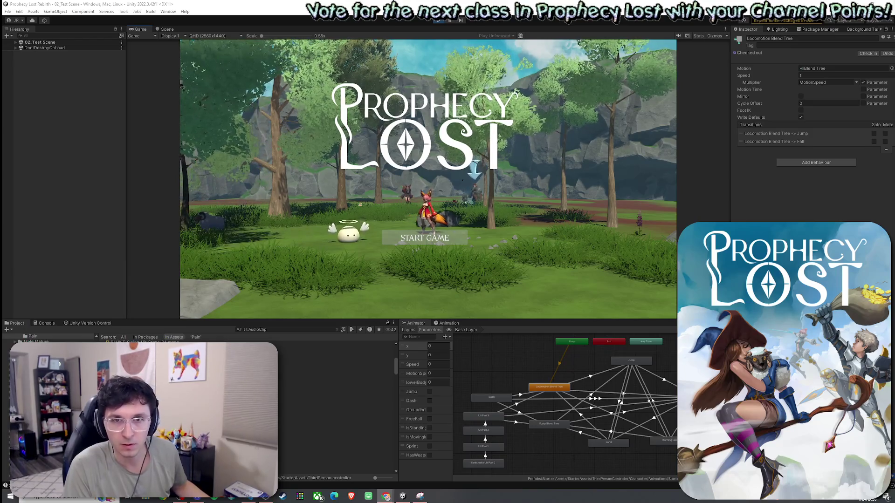
Start the match, run the character onto the wooden escape platform, then stop play mode.
{"action": "left_click", "coordinate": [456, 240]}
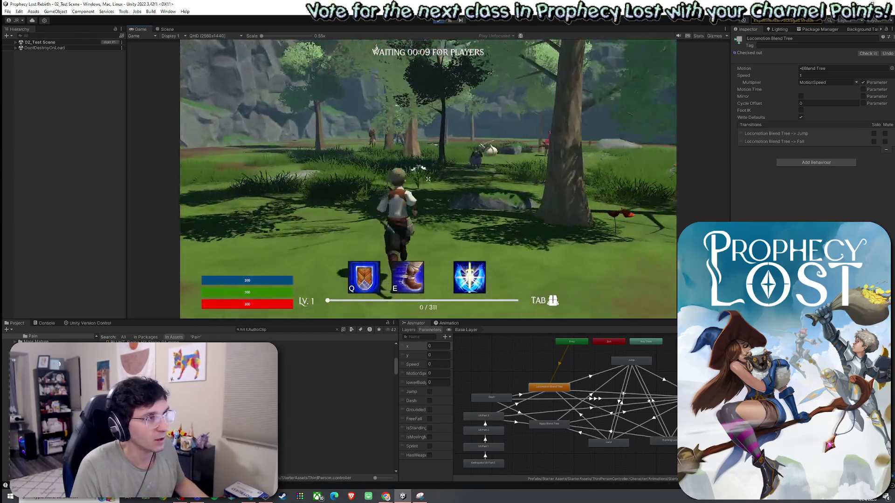
{"action": "key", "text": "w"}
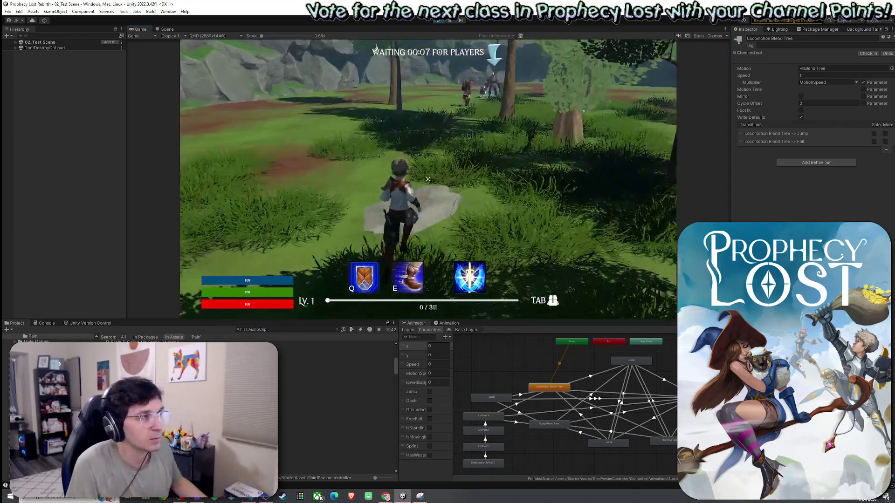
{"action": "key", "text": "w"}
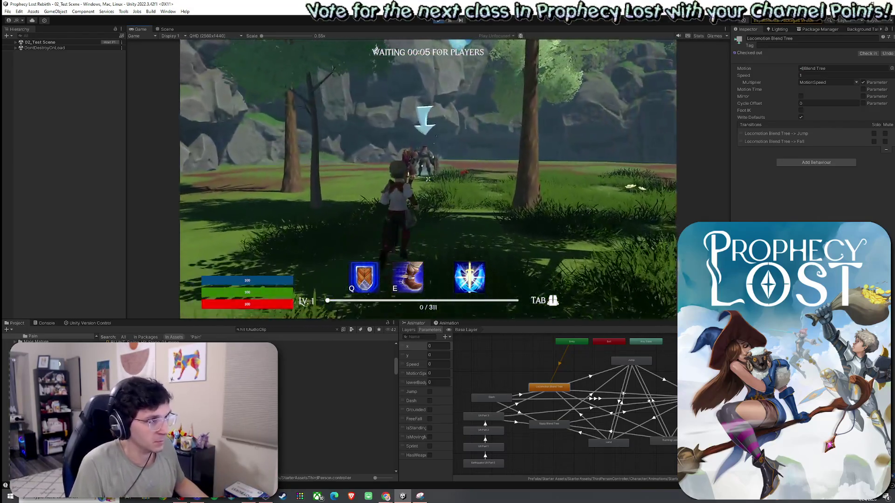
{"action": "key", "text": "w"}
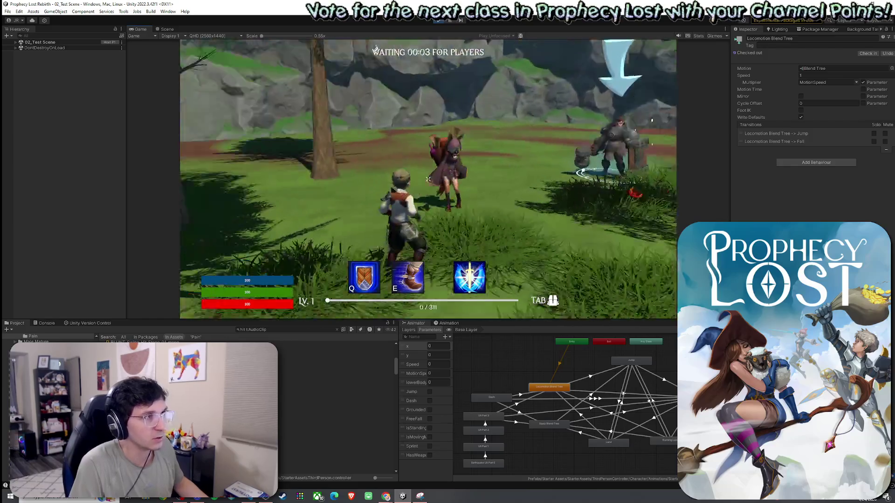
{"action": "key", "text": "w"}
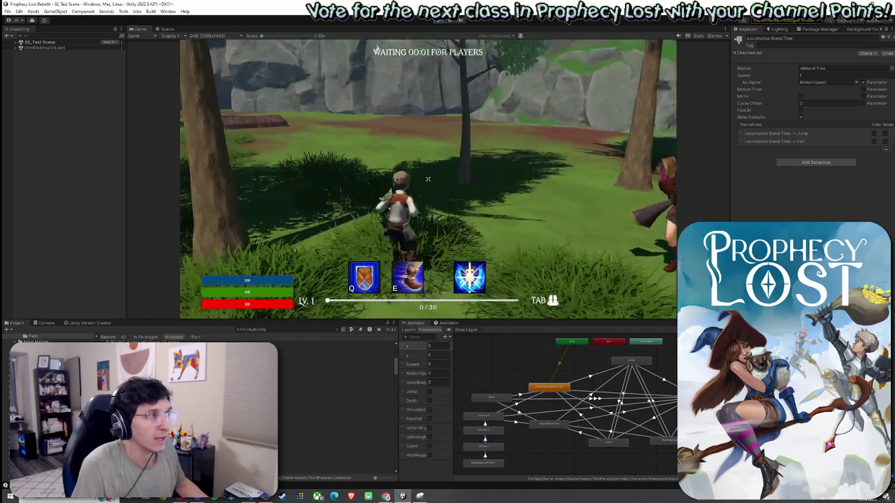
{"action": "key", "text": "w"}
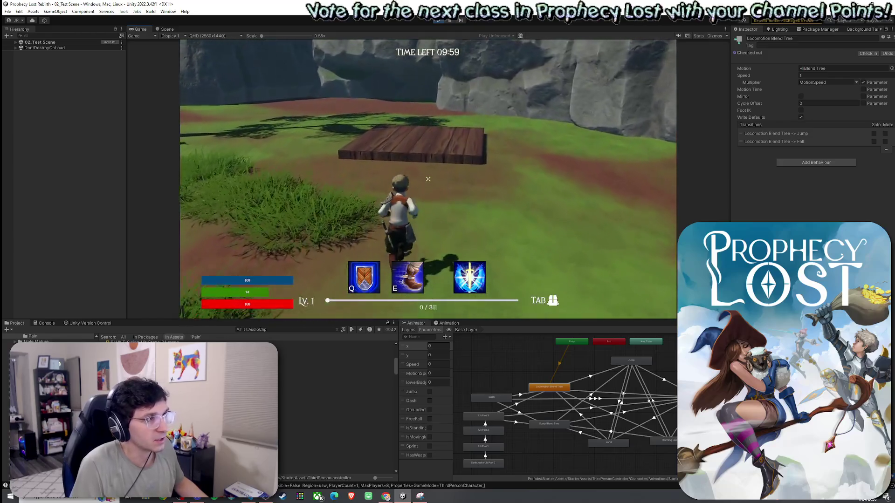
{"action": "key", "text": "w"}
{"action": "key", "text": "b"}
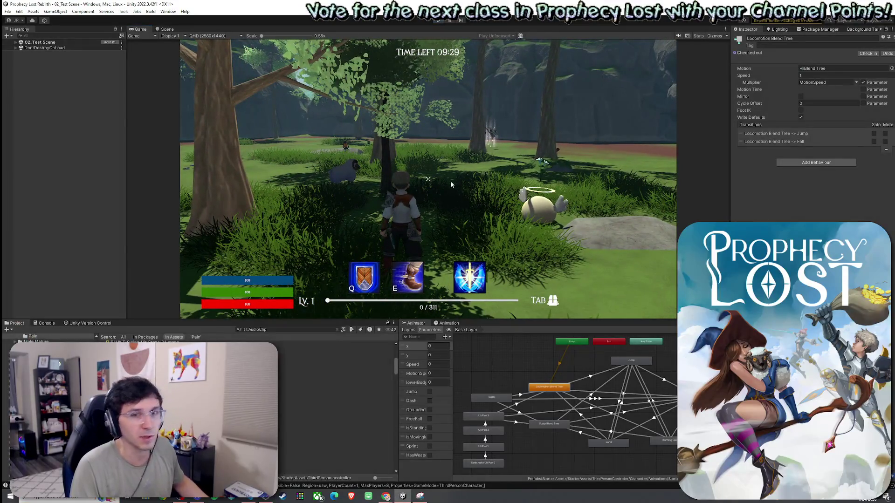
{"action": "key", "text": "ctrl+p"}
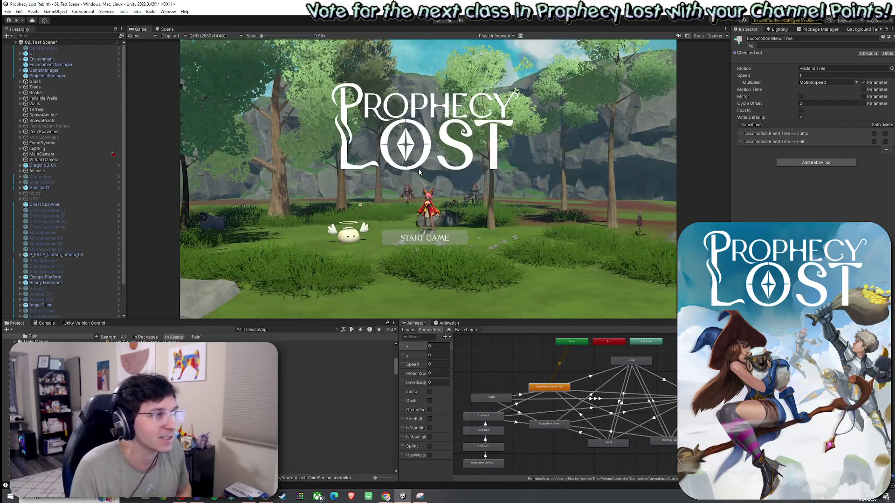
Save 02_Test Scene via File > Save and the scene's context menu, then return to MobAI.cs.
{"action": "left_click", "coordinate": [7, 11]}
{"action": "left_click", "coordinate": [21, 52]}
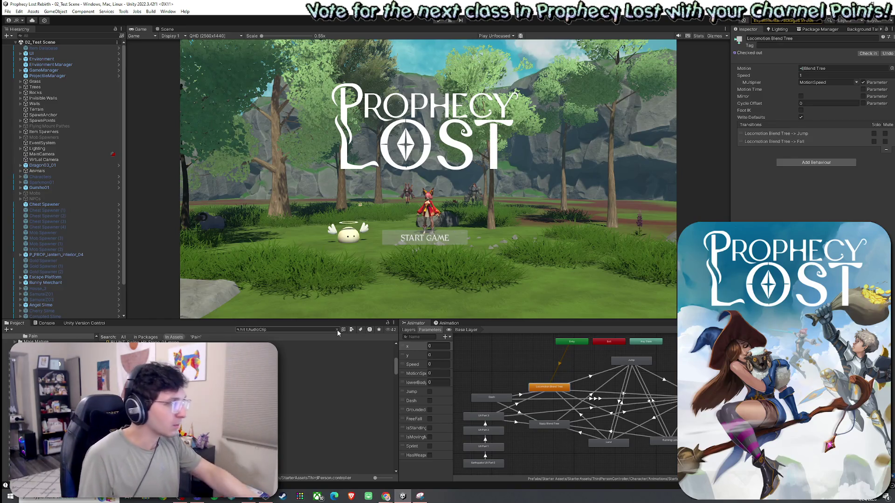
{"action": "right_click", "coordinate": [28, 42]}
{"action": "left_click", "coordinate": [22, 46]}
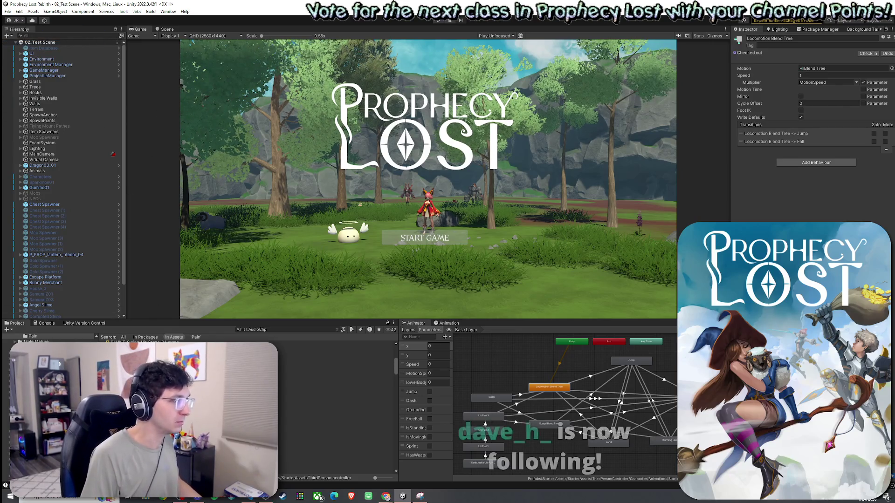
{"action": "scroll", "coordinate": [94, 187], "scroll_direction": "down", "scroll_amount": 2}
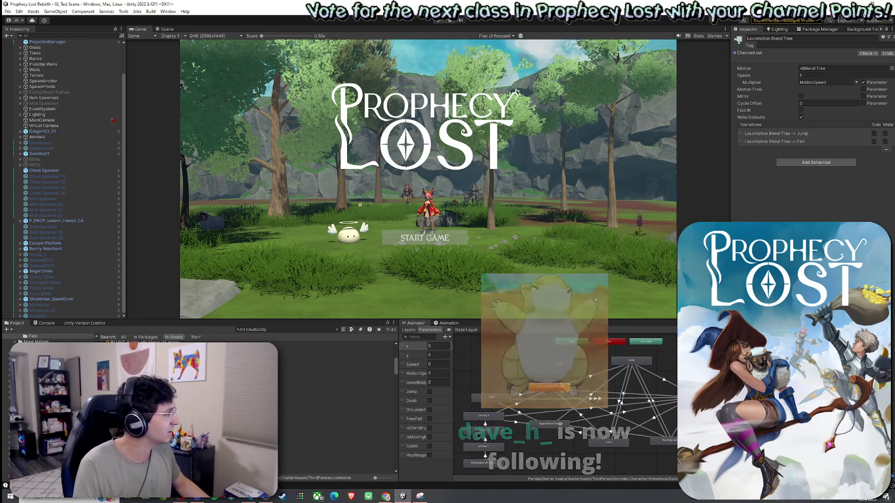
{"action": "left_click", "coordinate": [19, 11]}
{"action": "left_click", "coordinate": [25, 45]}
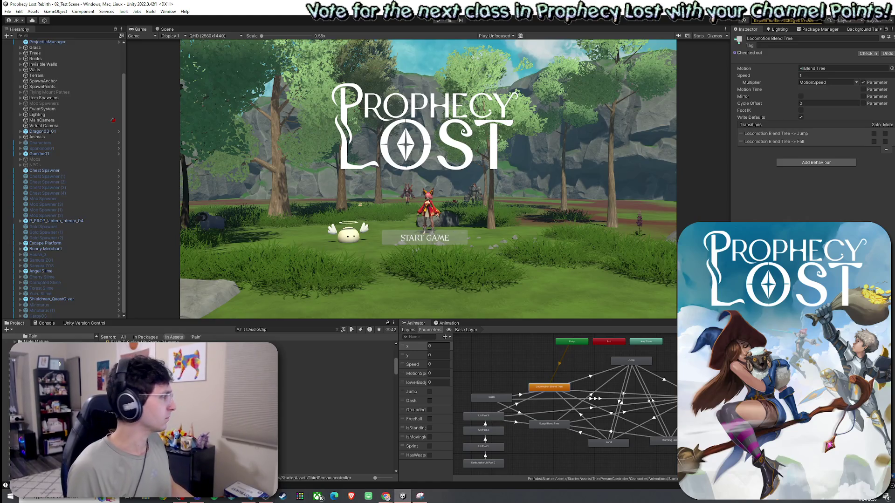
{"action": "left_click", "coordinate": [255, 495]}
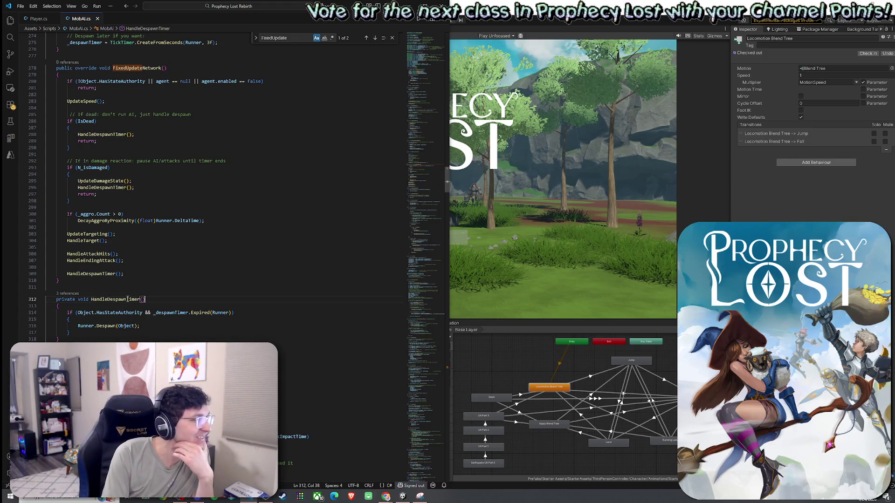
Jump from the UpdateDamageState call in FixedUpdateNetwork to its definition.
{"action": "left_click", "coordinate": [127, 299]}
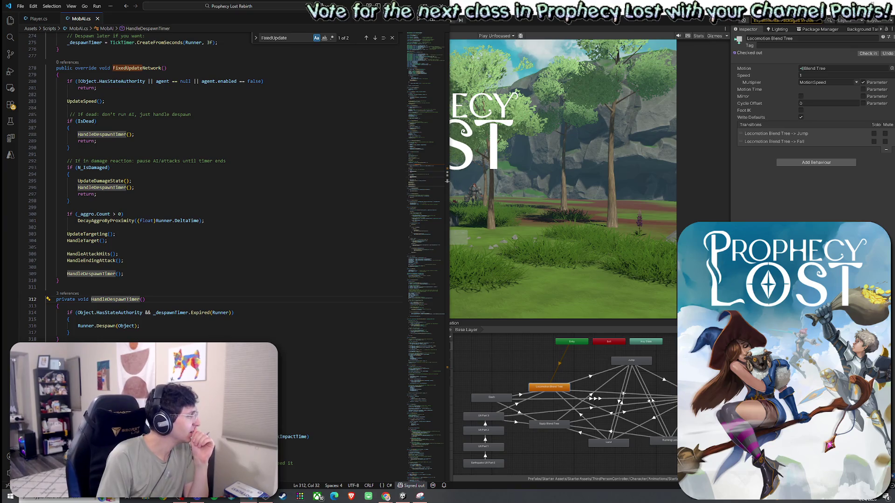
{"action": "left_click", "coordinate": [122, 264]}
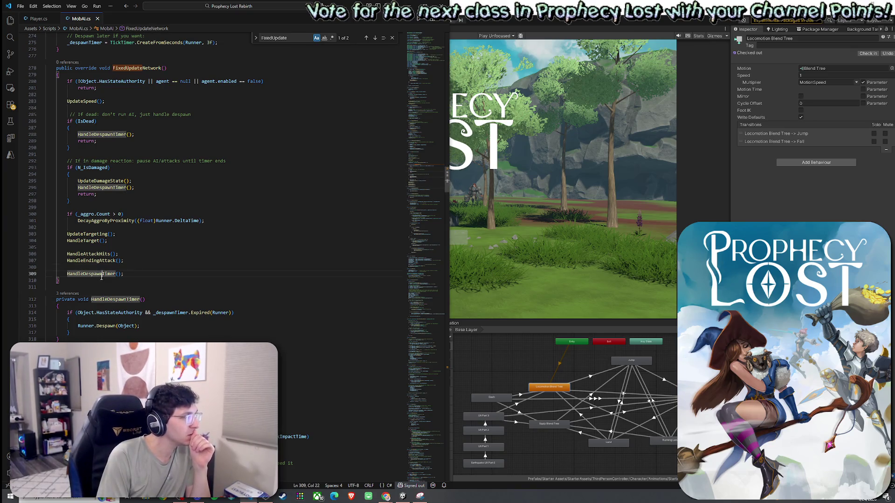
{"action": "left_click", "coordinate": [95, 234]}
{"action": "left_click", "coordinate": [102, 182]}
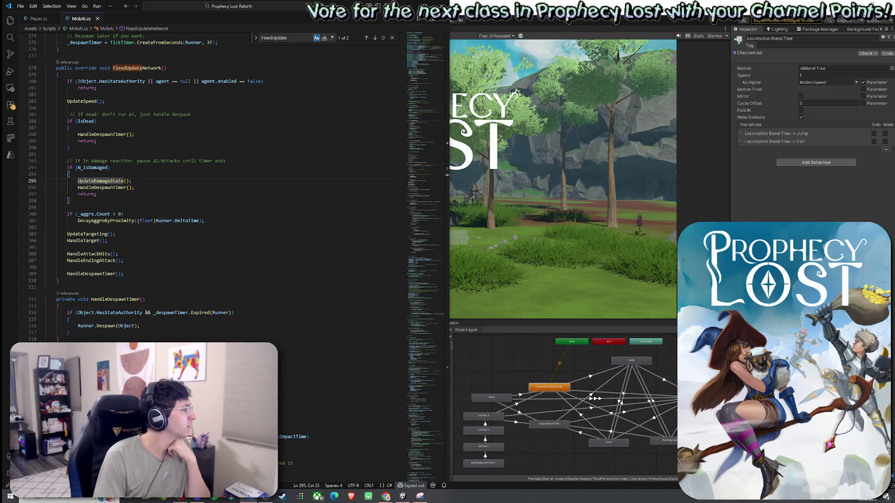
{"action": "right_click", "coordinate": [106, 183]}
{"action": "left_click", "coordinate": [119, 187]}
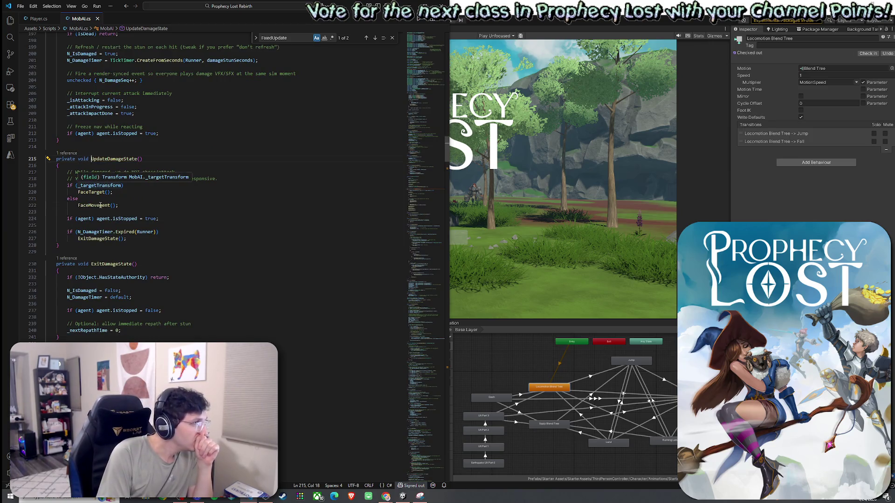
{"action": "left_click", "coordinate": [113, 164]}
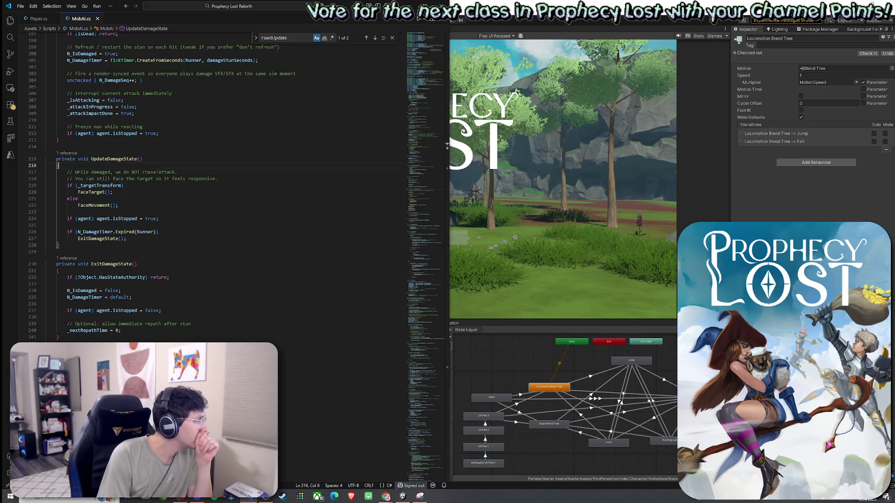
Search the file for OnDamage, then switch the search to Render and step back to the Render() match.
{"action": "key", "text": "ctrl+f"}
{"action": "type", "text": "OnDamage"}
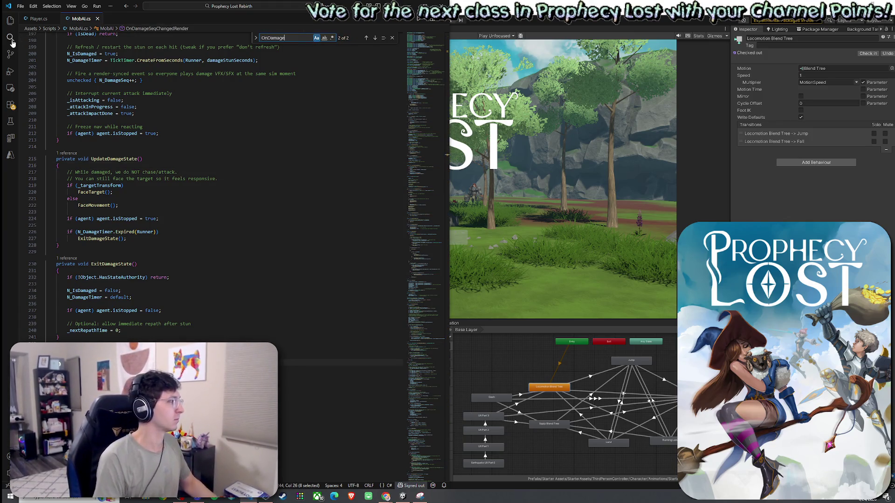
{"action": "scroll", "coordinate": [301, 137], "scroll_direction": "down", "scroll_amount": 5}
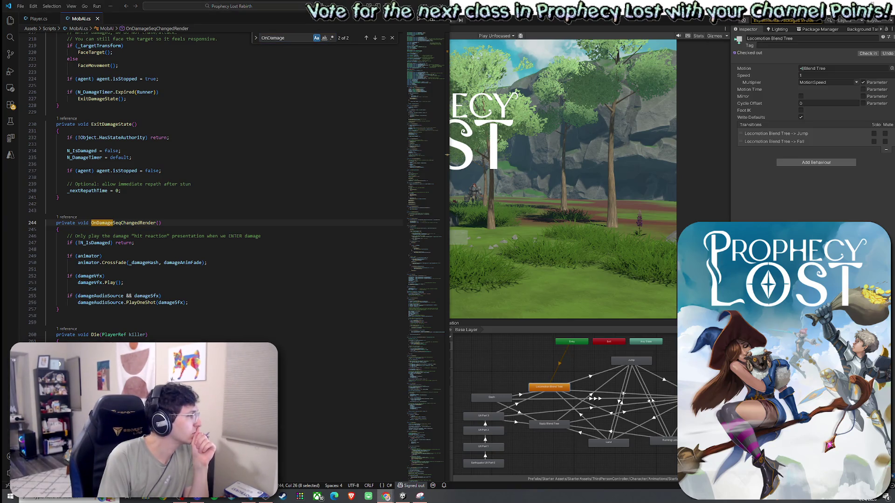
{"action": "key", "text": "ctrl+f"}
{"action": "type", "text": "Render"}
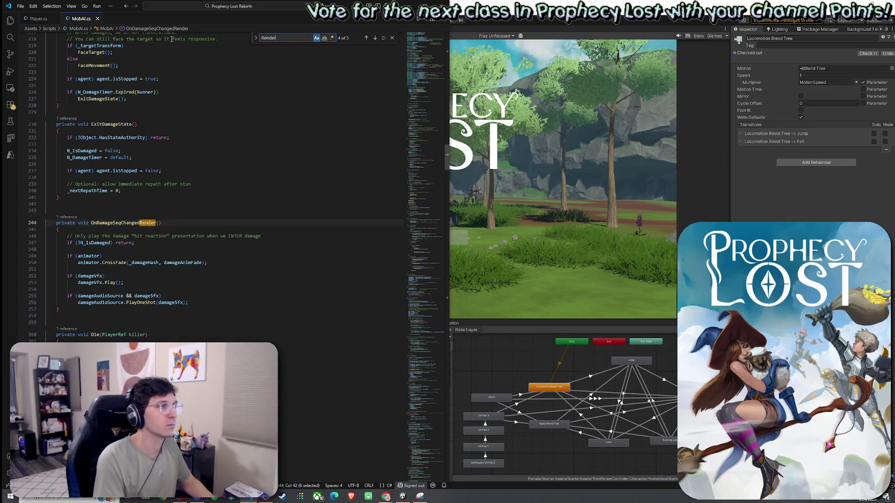
{"action": "left_click", "coordinate": [368, 39]}
{"action": "left_click", "coordinate": [368, 39]}
{"action": "left_click", "coordinate": [368, 39]}
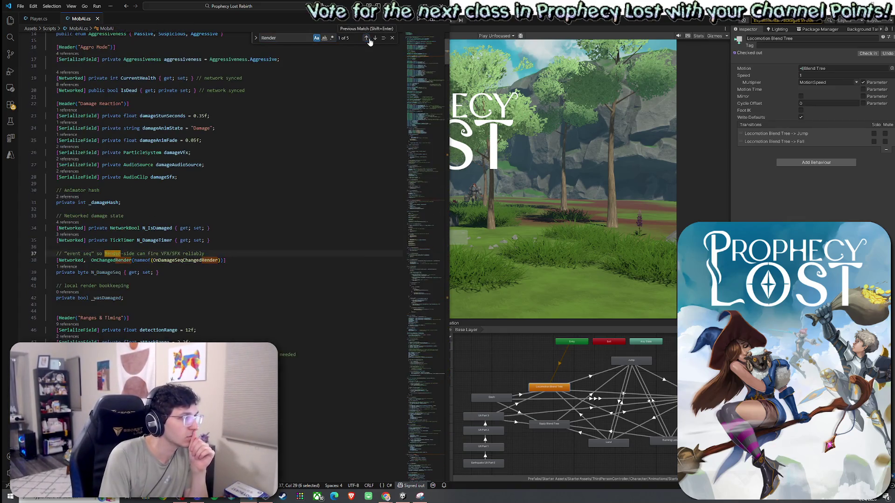
{"action": "left_click", "coordinate": [368, 39]}
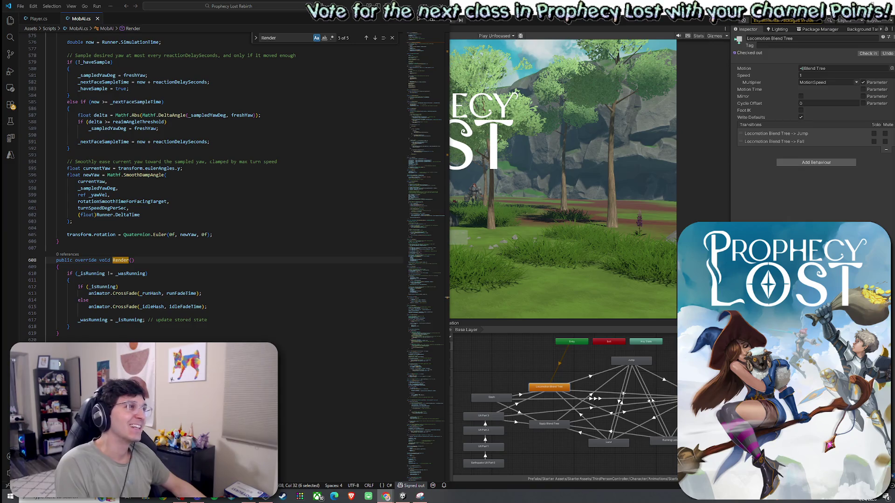
Check lines 595–597 in MobAI.cs, then put the caret at the start of Render()'s body.
{"action": "left_click", "coordinate": [20, 6]}
{"action": "left_click", "coordinate": [43, 125]}
{"action": "left_click", "coordinate": [228, 179]}
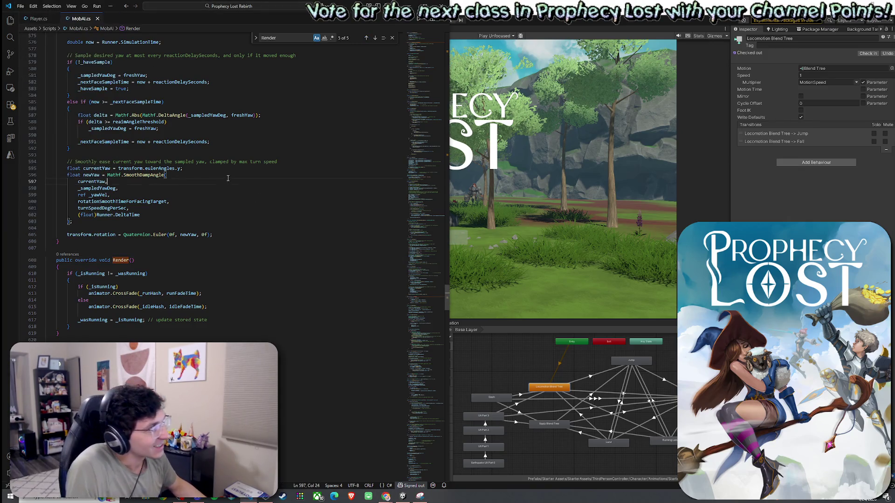
{"action": "left_click", "coordinate": [214, 169]}
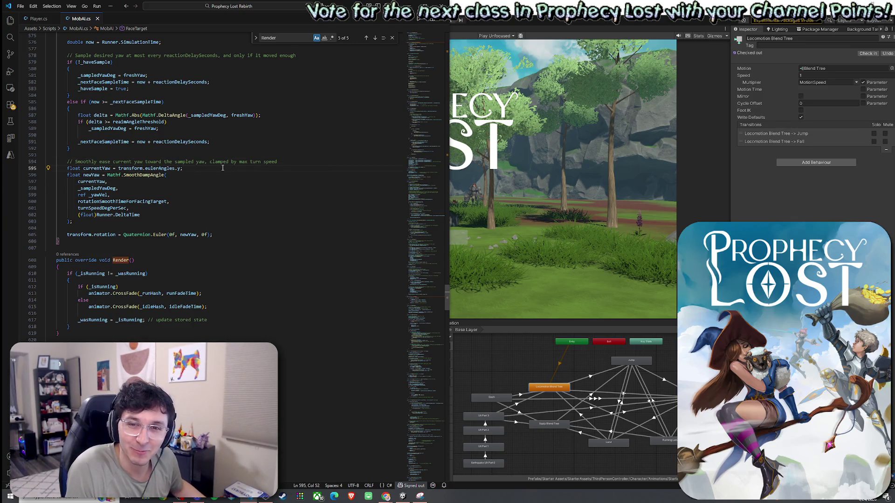
{"action": "key", "text": "Down"}
{"action": "key", "text": "Down"}
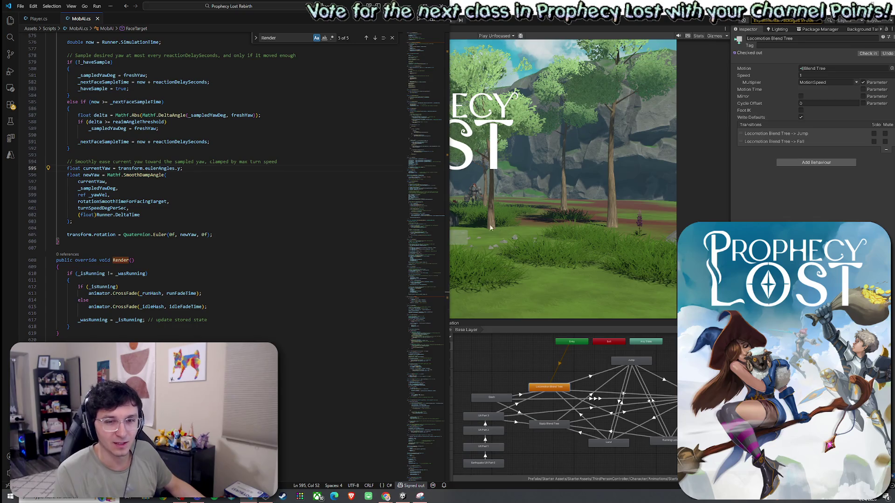
{"action": "left_click", "coordinate": [136, 175]}
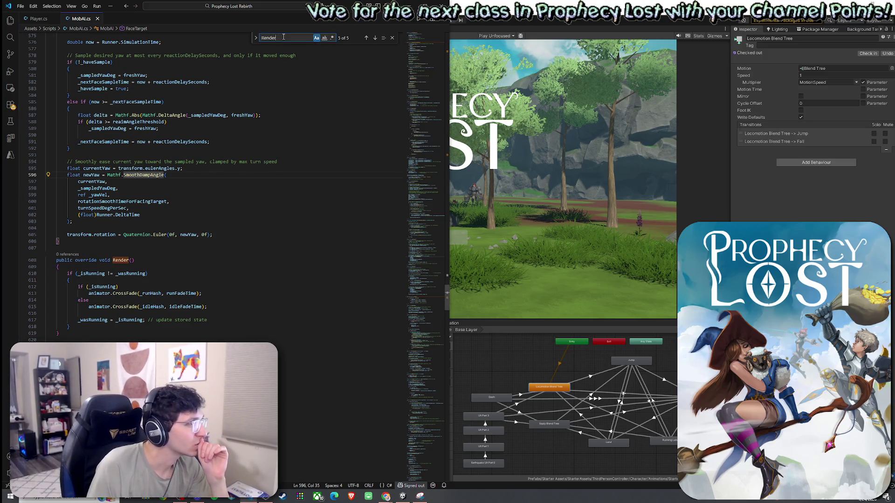
{"action": "scroll", "coordinate": [208, 163], "scroll_direction": "down", "scroll_amount": 3}
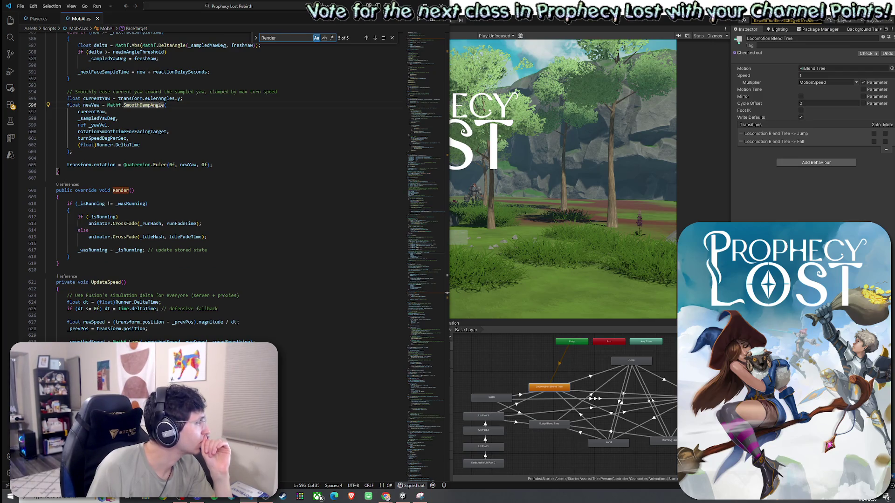
{"action": "left_click", "coordinate": [105, 197]}
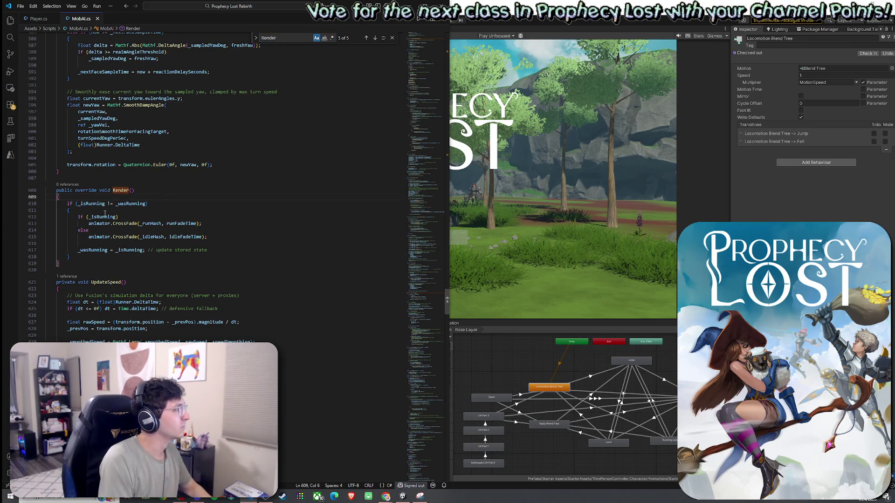
Add '//damage state rendering' and '//running state rendering' comments at the top of Render().
{"action": "key", "text": "Return"}
{"action": "type", "text": "//"}
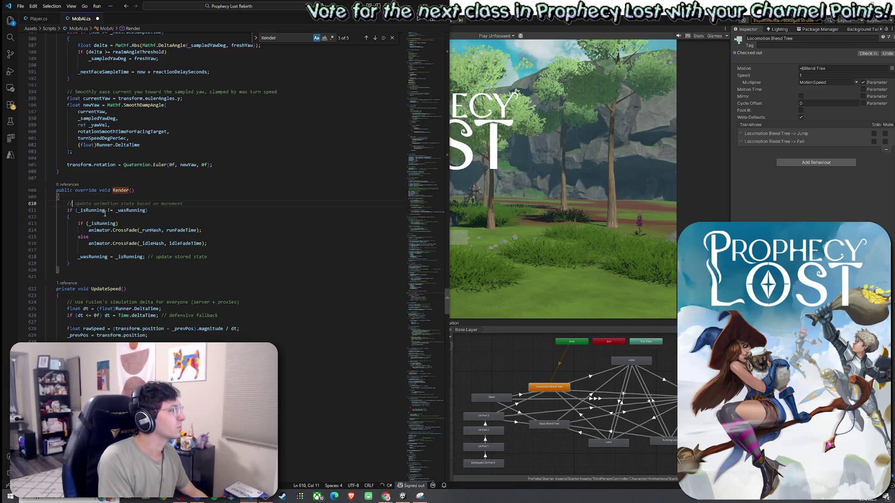
{"action": "type", "text": "damage state ar"}
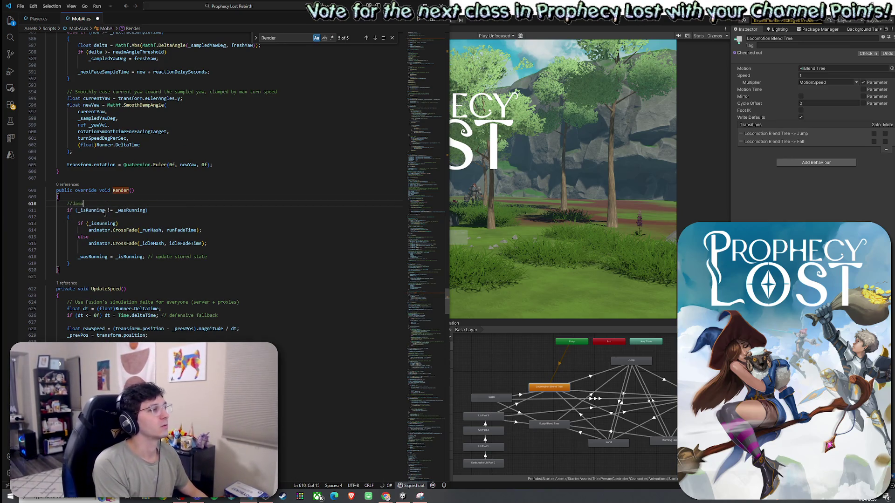
{"action": "key", "text": "BackSpace"}
{"action": "key", "text": "BackSpace"}
{"action": "type", "text": "rendering"}
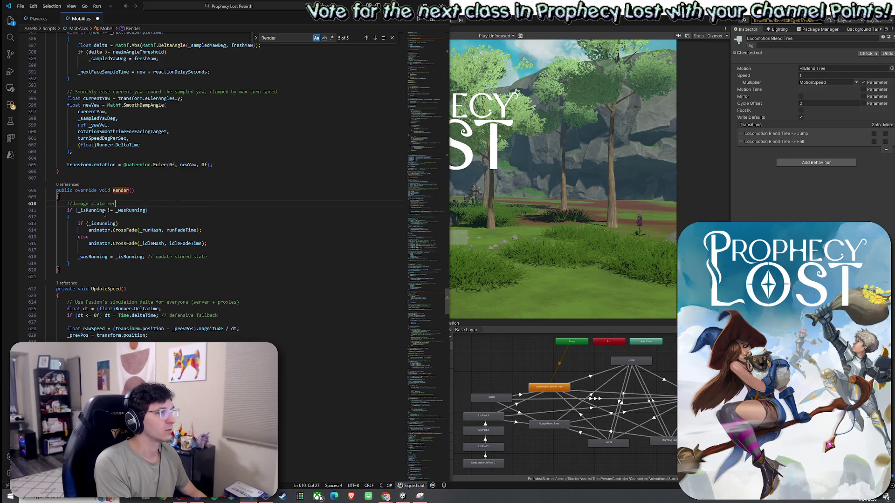
{"action": "key", "text": "Return"}
{"action": "key", "text": "Return"}
{"action": "key", "text": "Return"}
{"action": "type", "text": "//running state re renderin"}
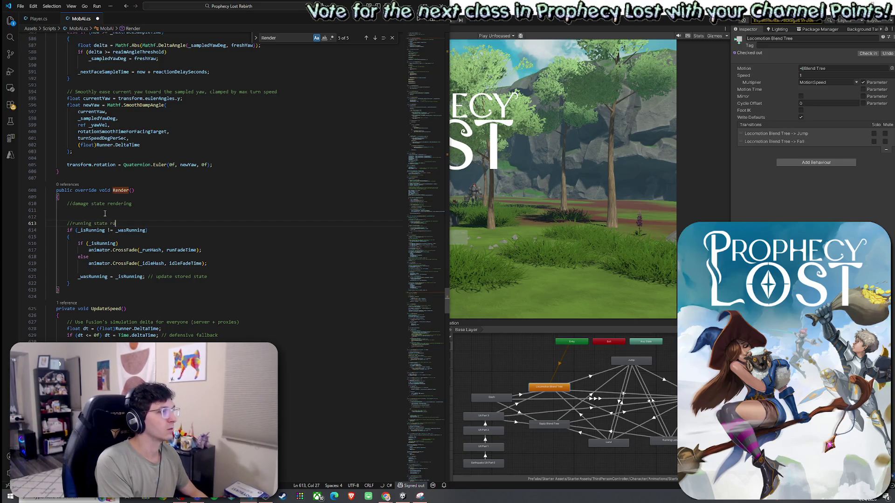
{"action": "type", "text": "g"}
{"action": "key", "text": "Up"}
{"action": "key", "text": "Up"}
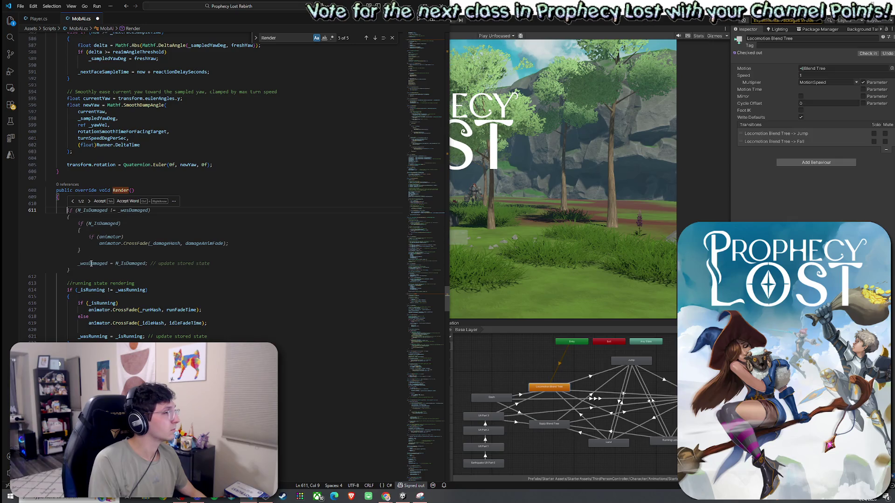
Insert Copilot's if (N_IsDamaged && !_wasDamaged) block under the damage comment and clear its body.
{"action": "key", "text": "Escape"}
{"action": "type", "text": "if ("}
{"action": "type", "text": "N_IsD"}
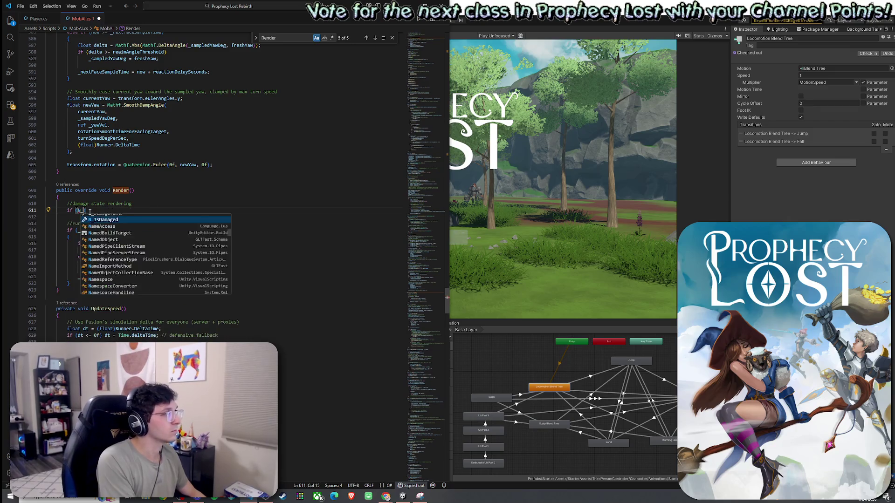
{"action": "key", "text": "Tab"}
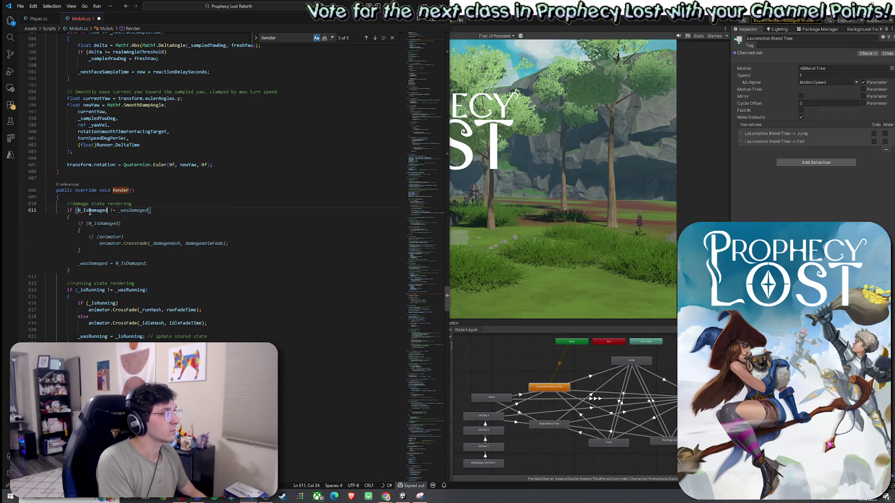
{"action": "key", "text": "Tab"}
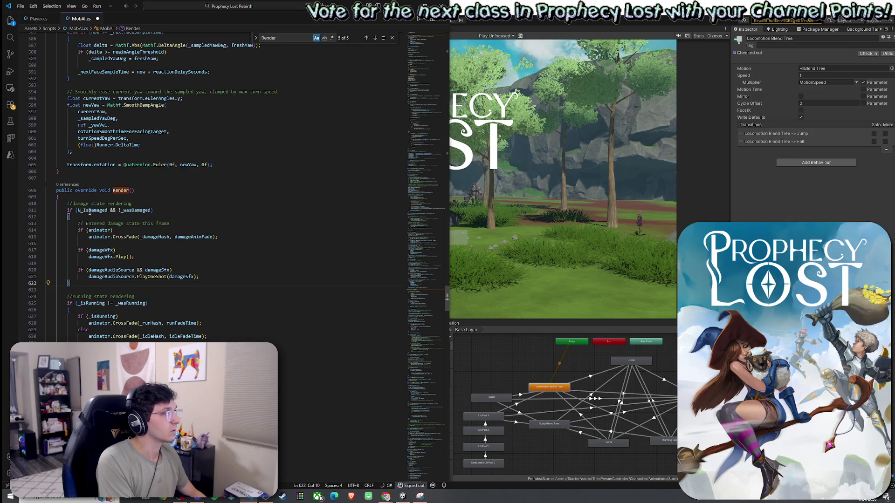
{"action": "left_click", "coordinate": [84, 211]}
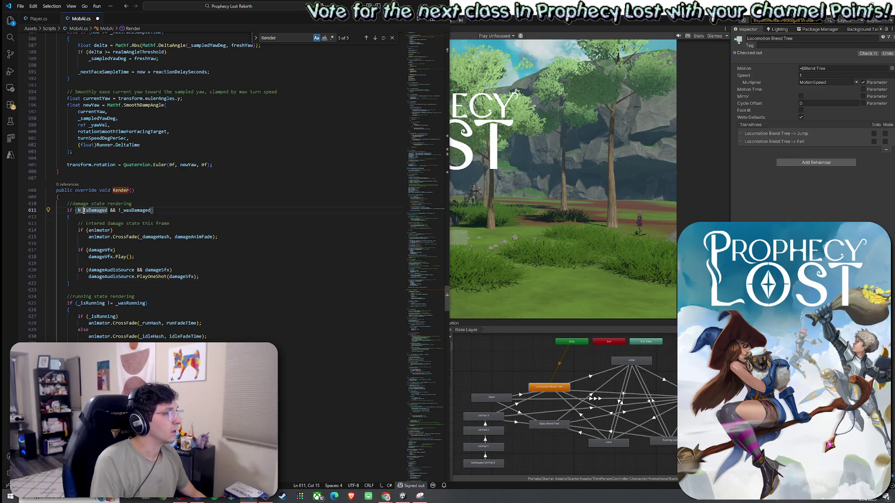
{"action": "left_click", "coordinate": [94, 230]}
{"action": "left_click", "coordinate": [114, 231]}
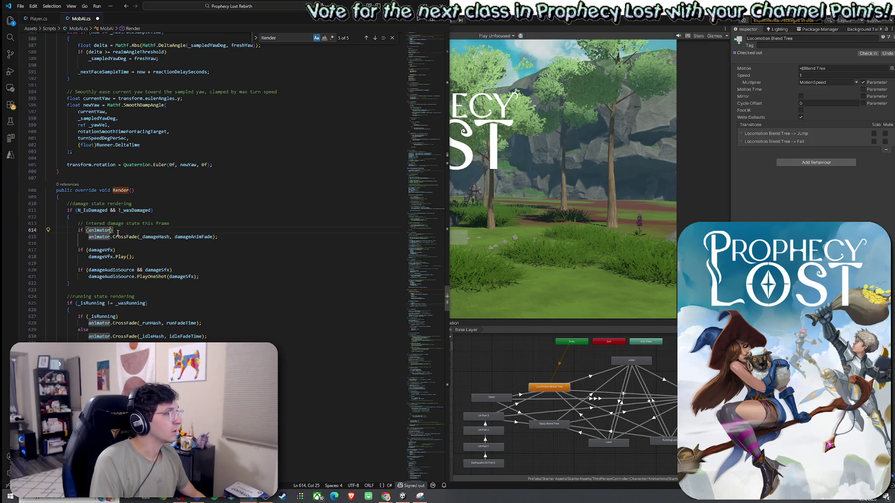
{"action": "left_click_drag", "start_coordinate": [102, 276], "coordinate": [80, 223]}
{"action": "key", "text": "BackSpace"}
{"action": "left_click_drag", "start_coordinate": [189, 224], "coordinate": [79, 223]}
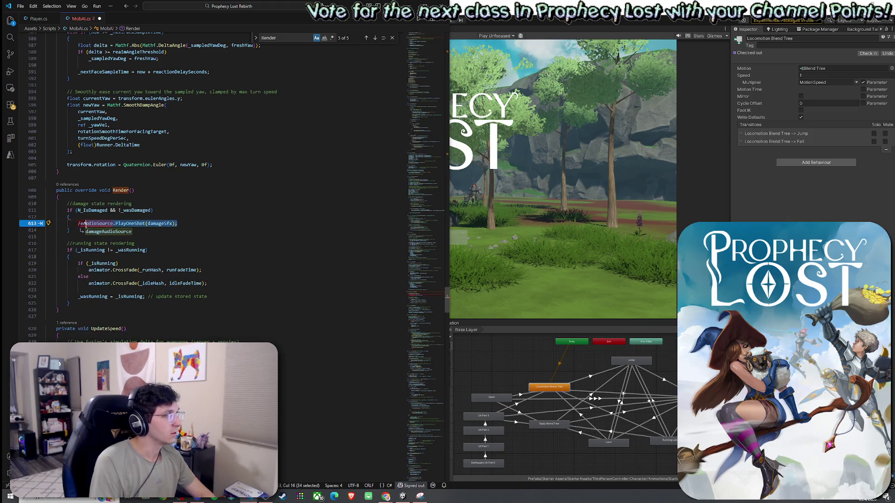
{"action": "key", "text": "BackSpace"}
{"action": "left_click", "coordinate": [156, 233]}
{"action": "left_click", "coordinate": [96, 210]}
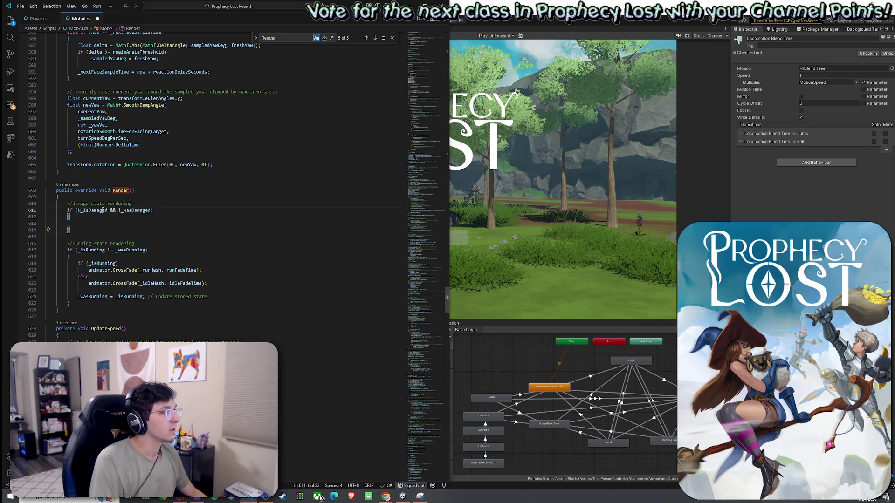
Add the assignment _wasDamaged = N_IsDamaged; inside the damage block.
{"action": "key", "text": "Down"}
{"action": "key", "text": "Down"}
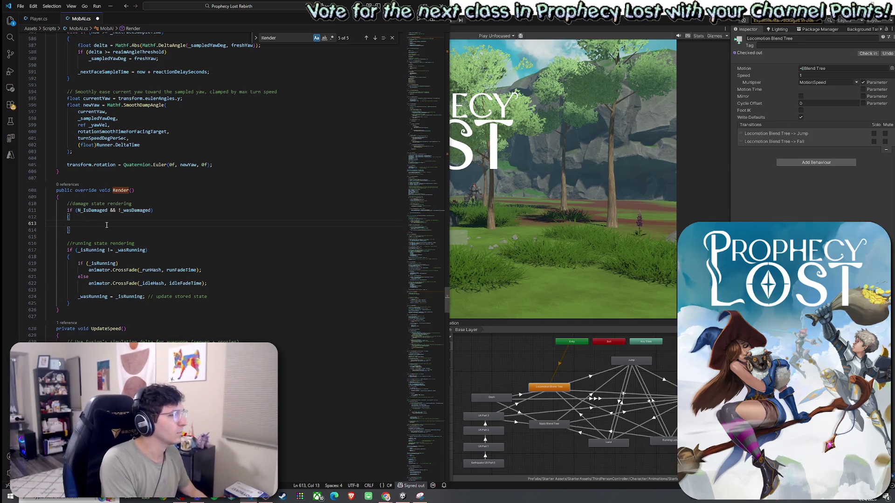
{"action": "type", "text": "if ("}
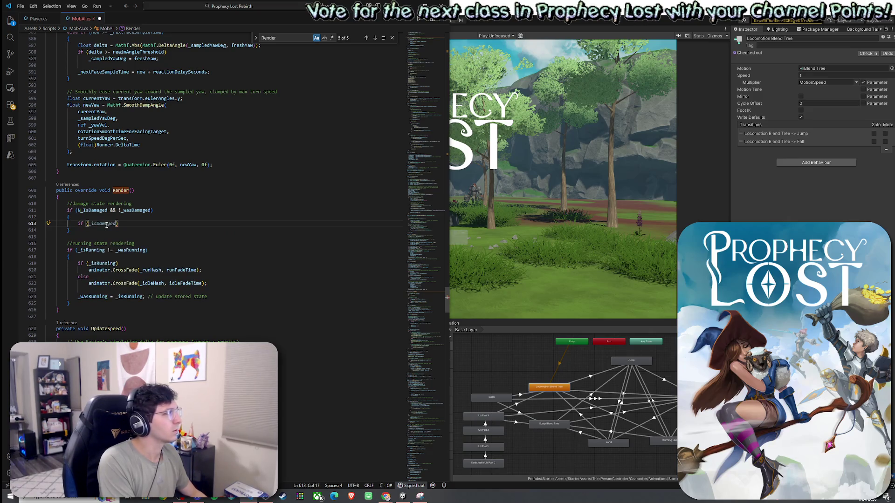
{"action": "key", "text": "BackSpace"}
{"action": "key", "text": "BackSpace"}
{"action": "key", "text": "BackSpace"}
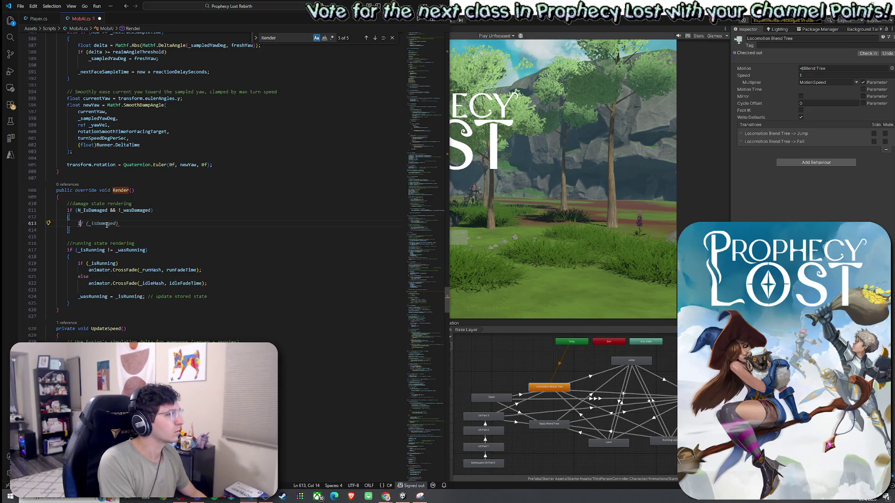
{"action": "type", "text": "_wasDama"}
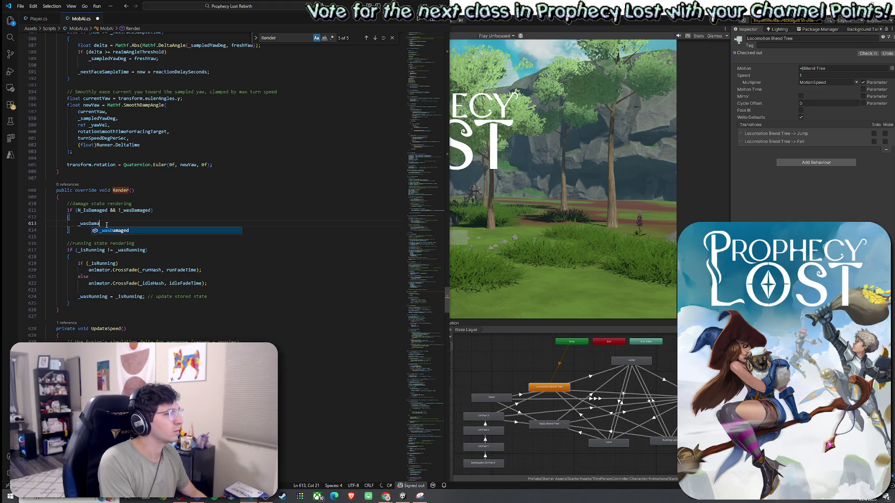
{"action": "key", "text": "Tab"}
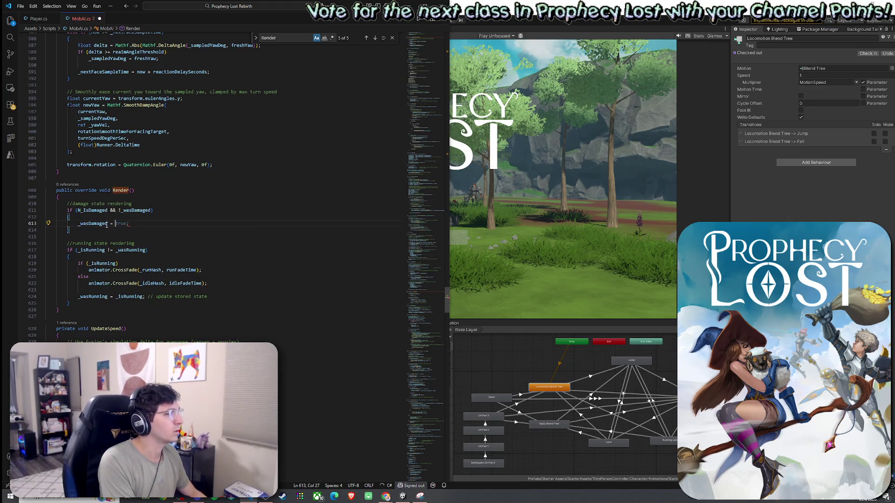
{"action": "type", "text": "N_IsDamaged;"}
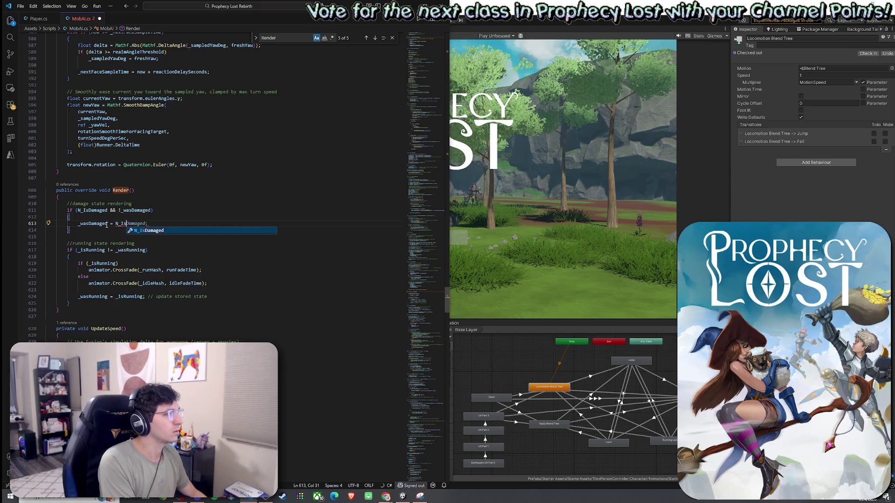
{"action": "key", "text": "Tab"}
{"action": "type", "text": ";"}
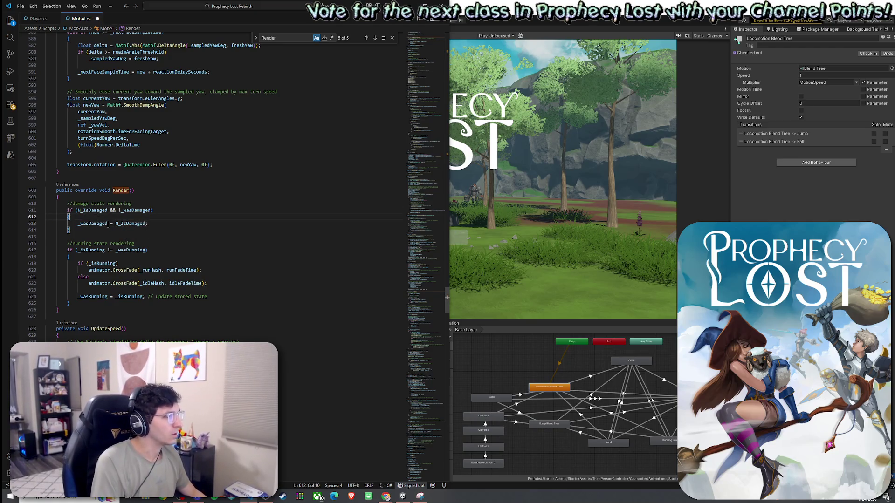
Insert an empty if (!N_IsDamaged) { } block above the _wasDamaged assignment.
{"action": "key", "text": "ctrl+shift+Return"}
{"action": "type", "text": "if (!"}
{"action": "type", "text": "N_IsD"}
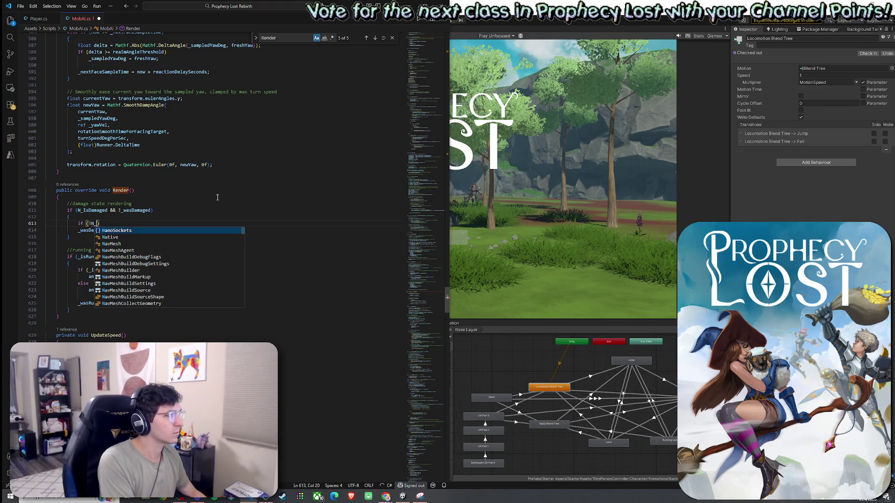
{"action": "key", "text": "Tab"}
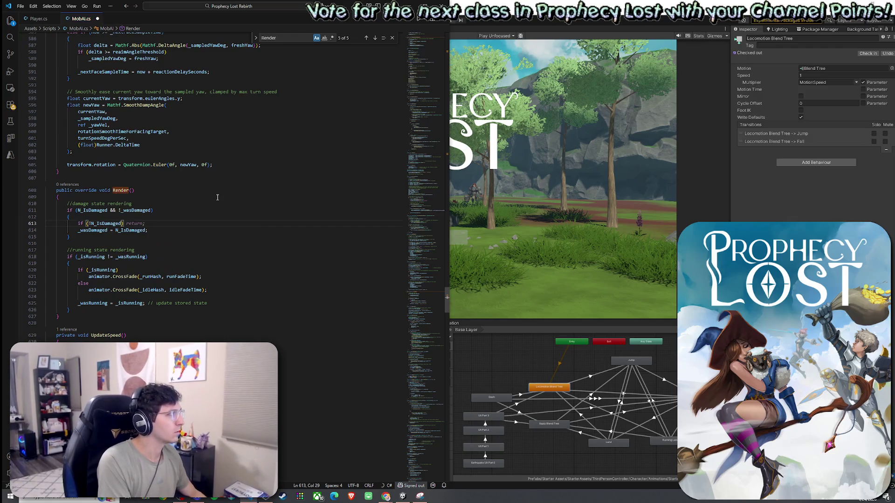
{"action": "type", "text": "){"}
{"action": "key", "text": "Return"}
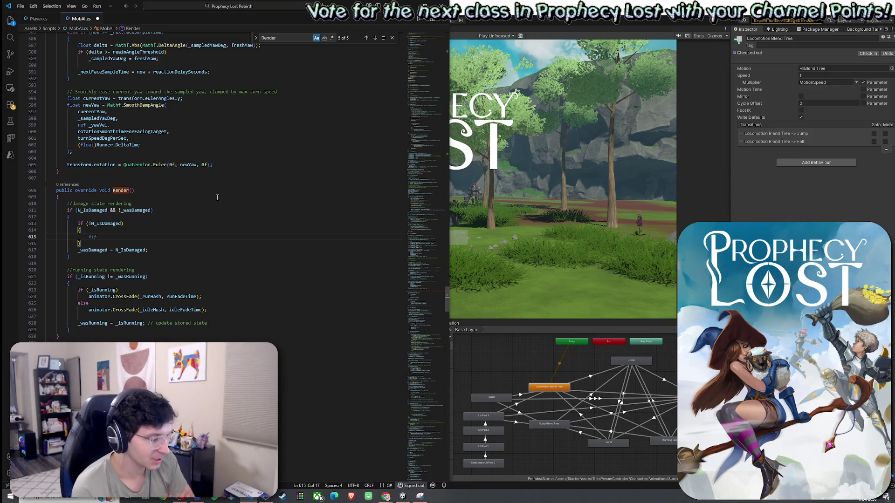
{"action": "key", "text": "Escape"}
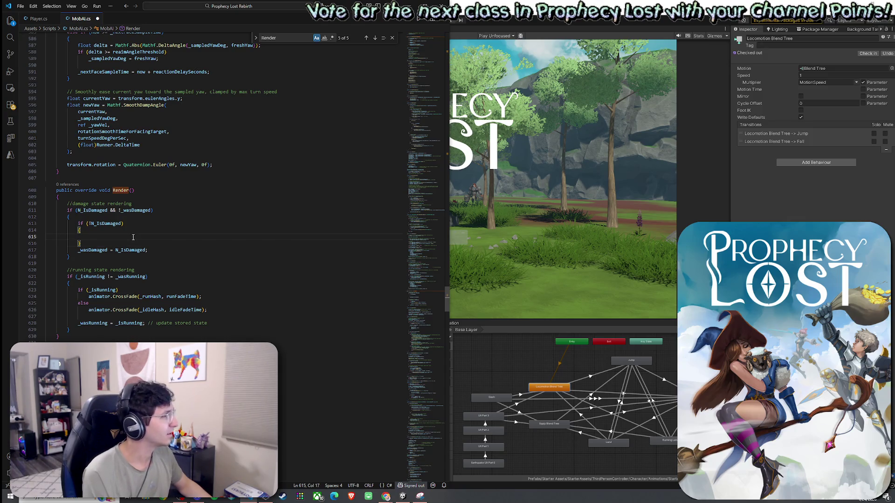
Write if (_isRunning) animator.CrossFade(_runHash, runFadeTime); inside the new block.
{"action": "type", "text": "if ()"}
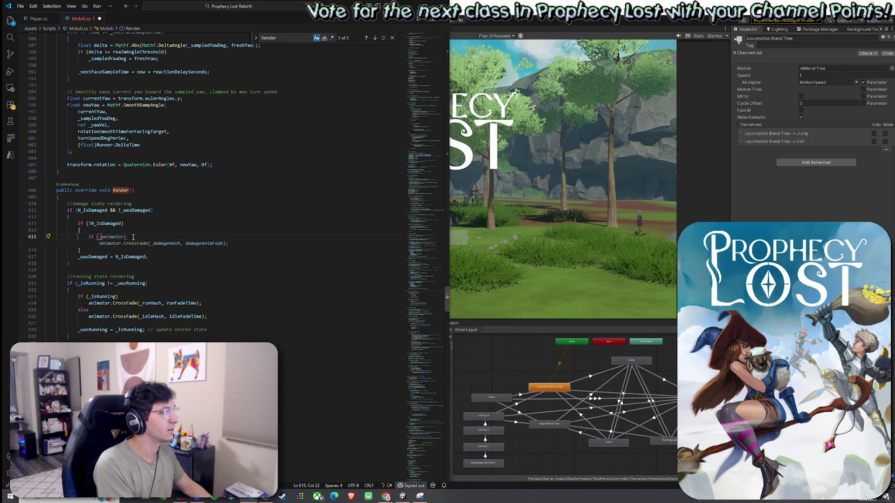
{"action": "type", "text": "_"}
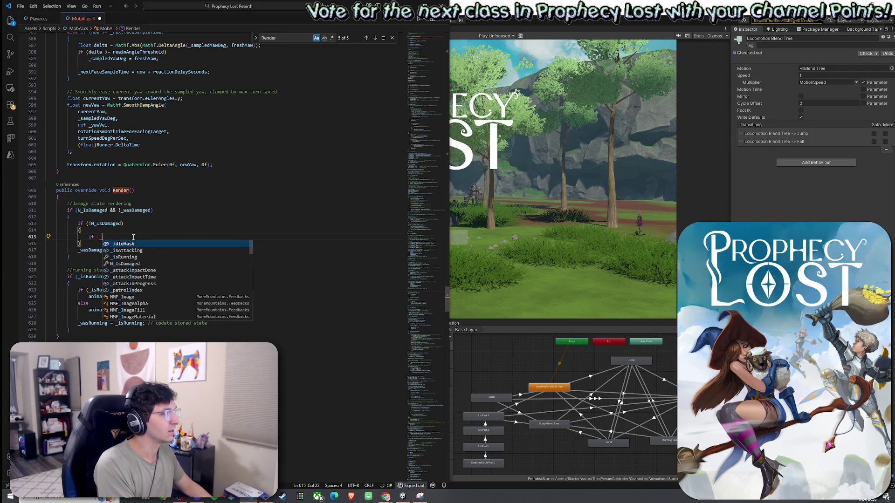
{"action": "type", "text": "isRunning"}
{"action": "key", "text": "Tab"}
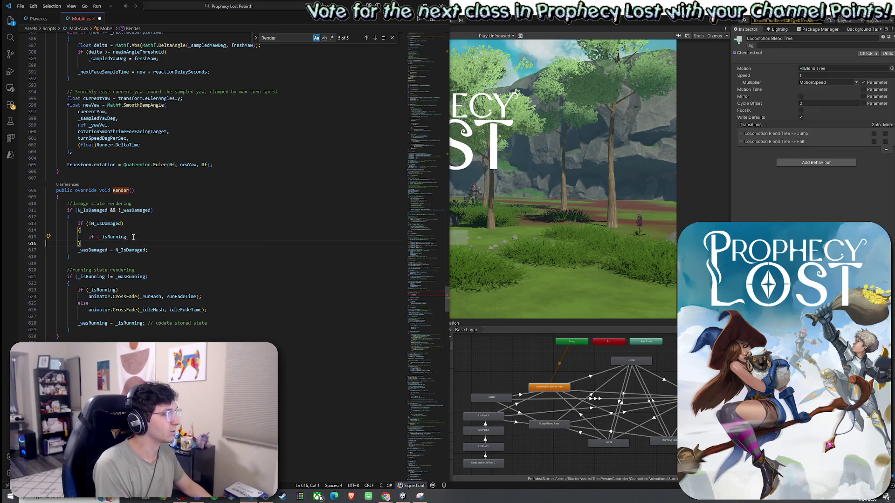
{"action": "type", "text": ")"}
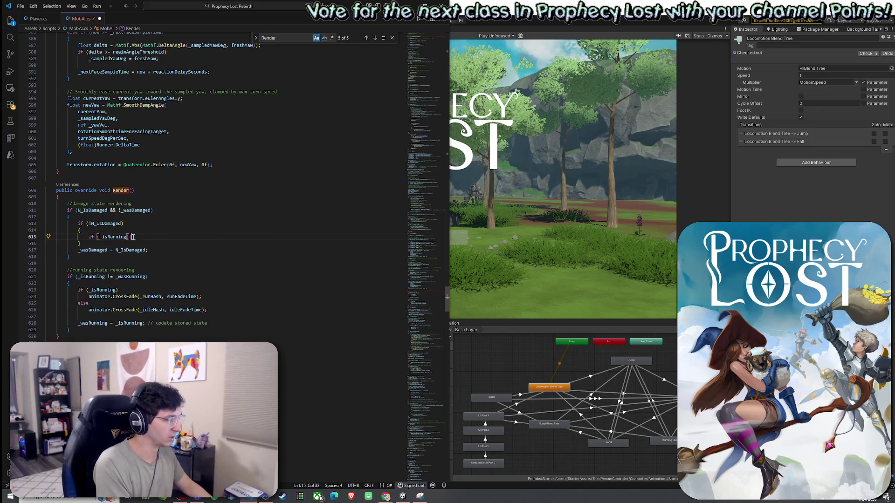
{"action": "key", "text": "Return"}
{"action": "type", "text": "{"}
{"action": "key", "text": "Return"}
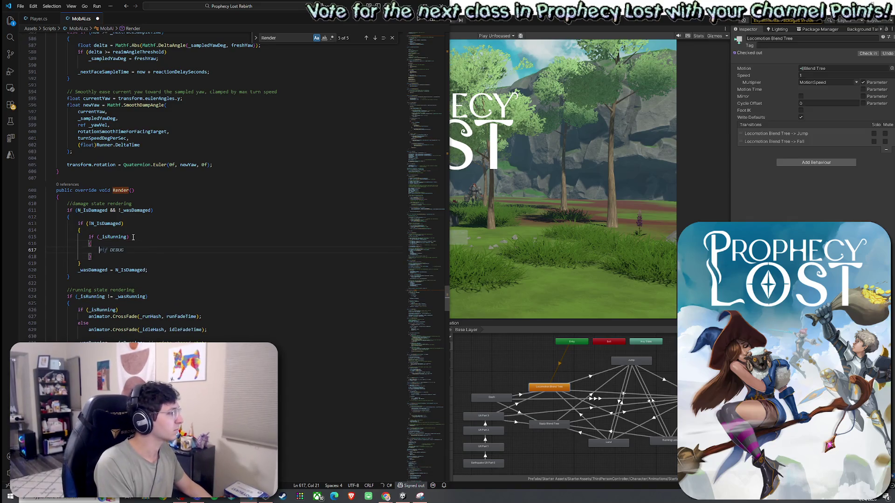
{"action": "type", "text": "animator.CrossFa"}
{"action": "type", "text": "de(_run"}
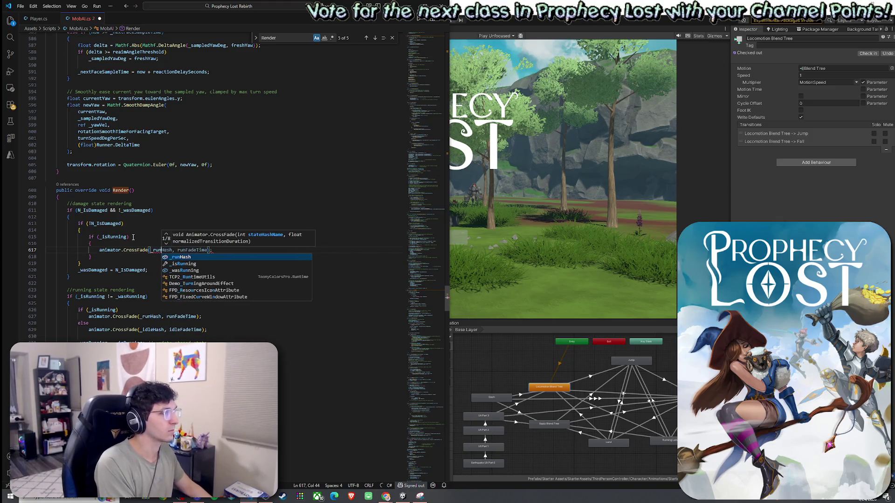
{"action": "key", "text": "Tab"}
{"action": "type", "text": ", "}
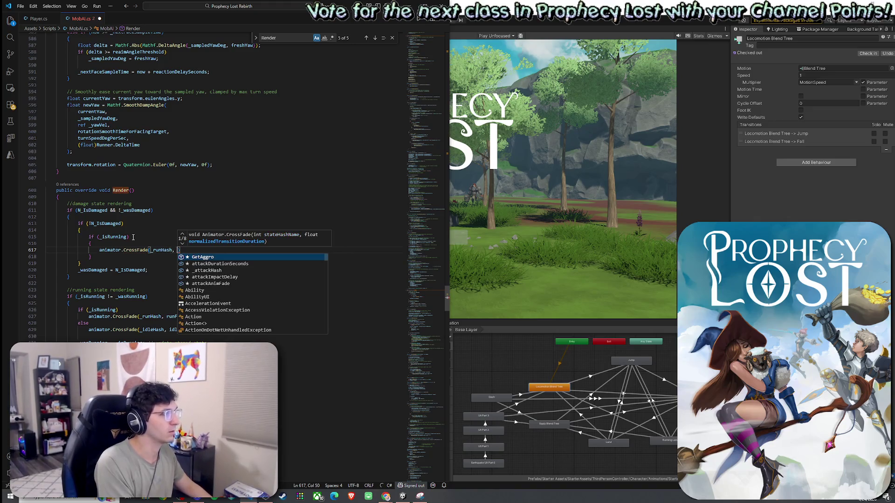
{"action": "type", "text": "run"}
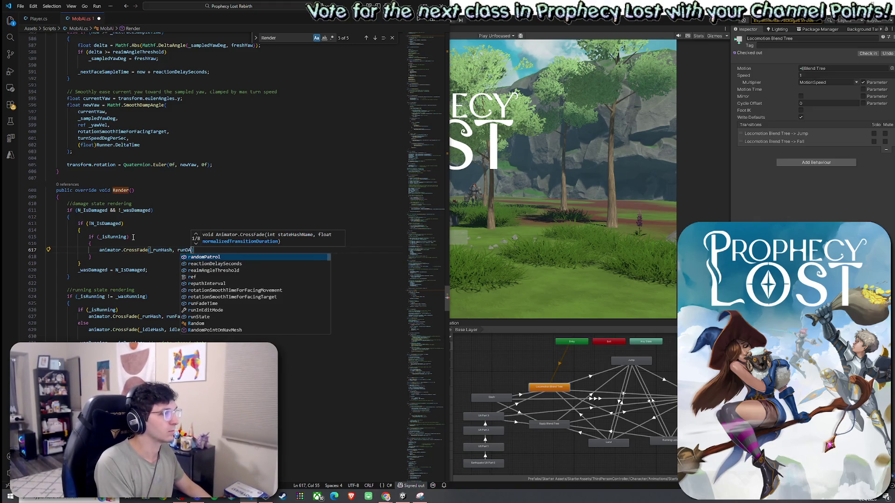
{"action": "key", "text": "Tab"}
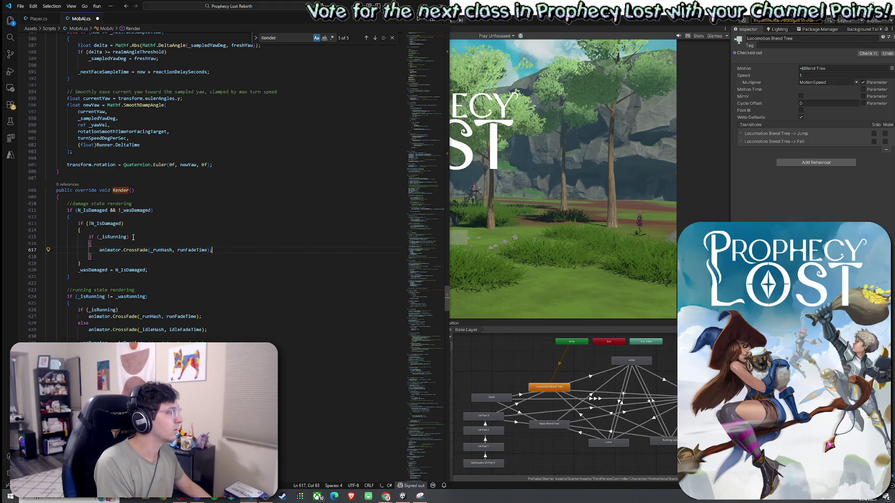
Remove the braces and blank line around the run cross-fade call.
{"action": "key", "text": "Down"}
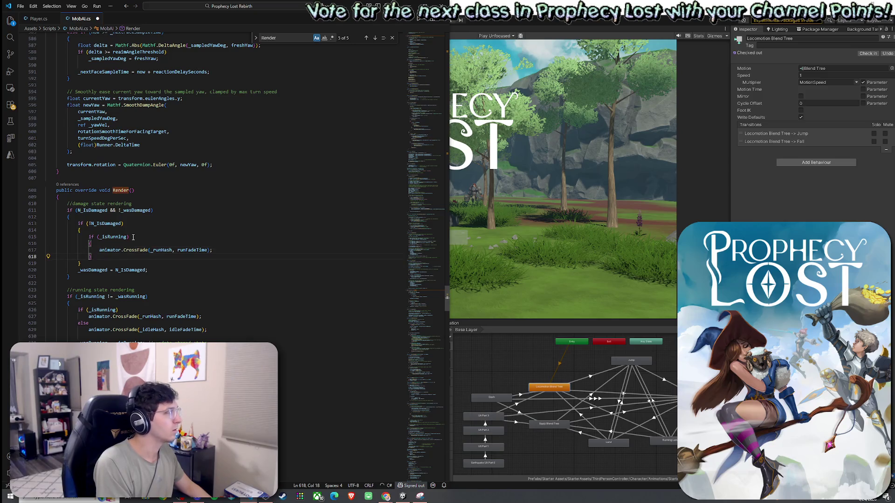
{"action": "key", "text": "BackSpace"}
{"action": "key", "text": "Up"}
{"action": "key", "text": "Up"}
{"action": "key", "text": "BackSpace"}
{"action": "left_click", "coordinate": [60, 244]}
{"action": "key", "text": "BackSpace"}
{"action": "key", "text": "BackSpace"}
{"action": "left_click", "coordinate": [125, 251]}
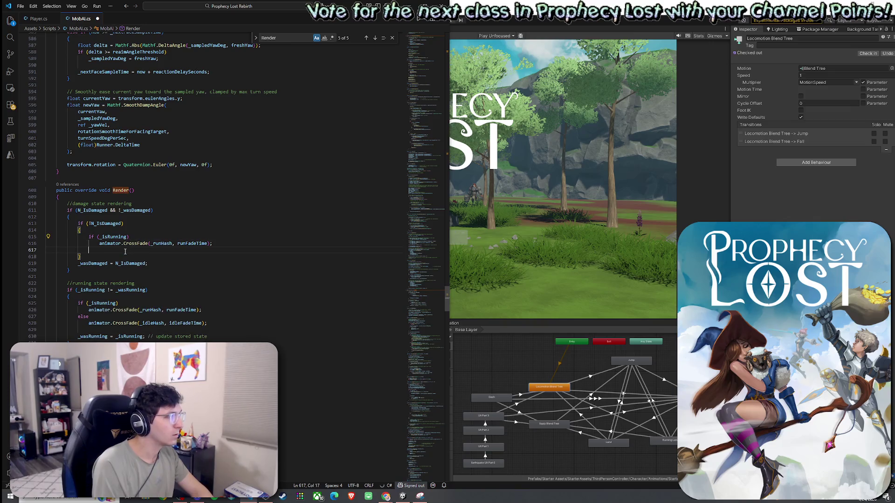
Add an else branch that cross-fades to idle, then _wasRunning = _isRunning;.
{"action": "type", "text": "else"}
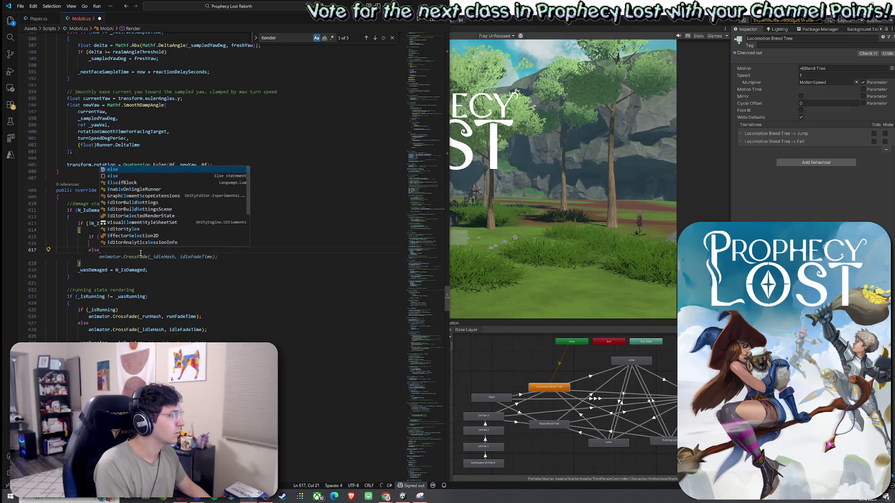
{"action": "key", "text": "Escape"}
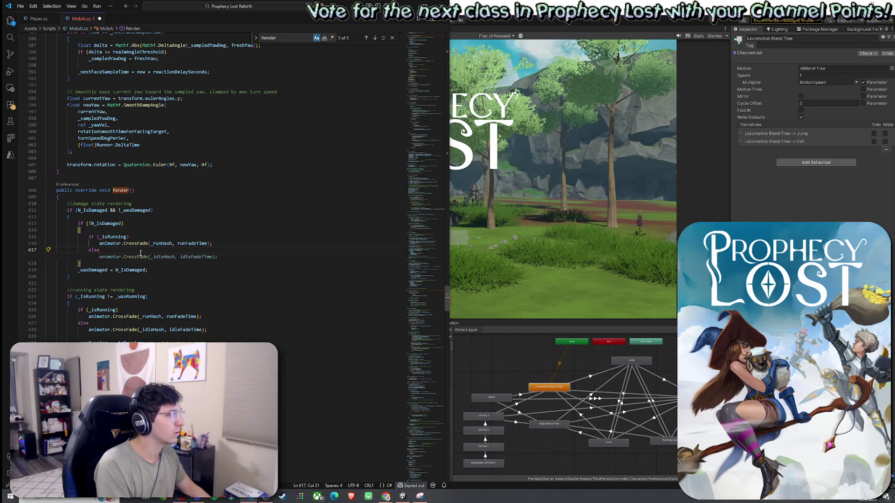
{"action": "key", "text": "Tab"}
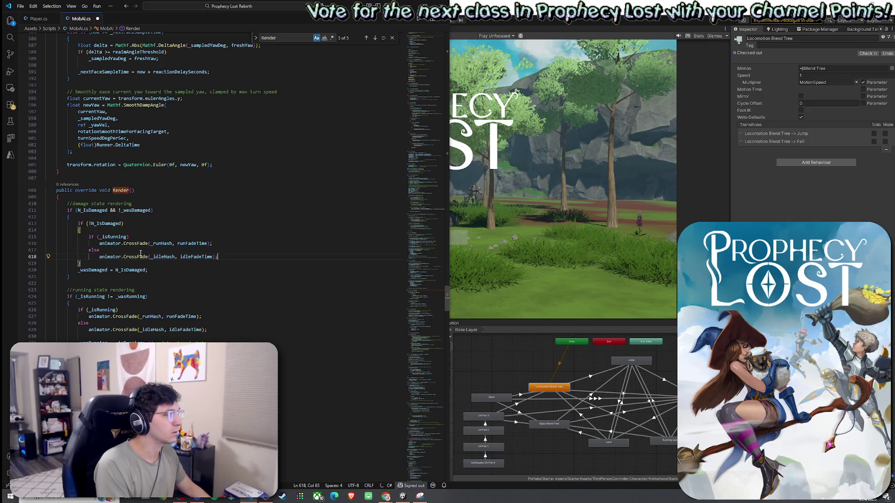
{"action": "key", "text": "Return"}
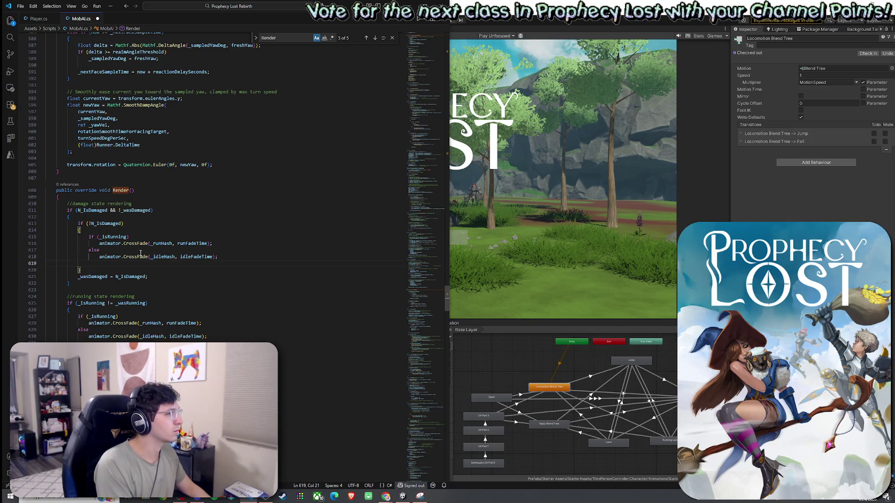
{"action": "type", "text": "_wasRunni"}
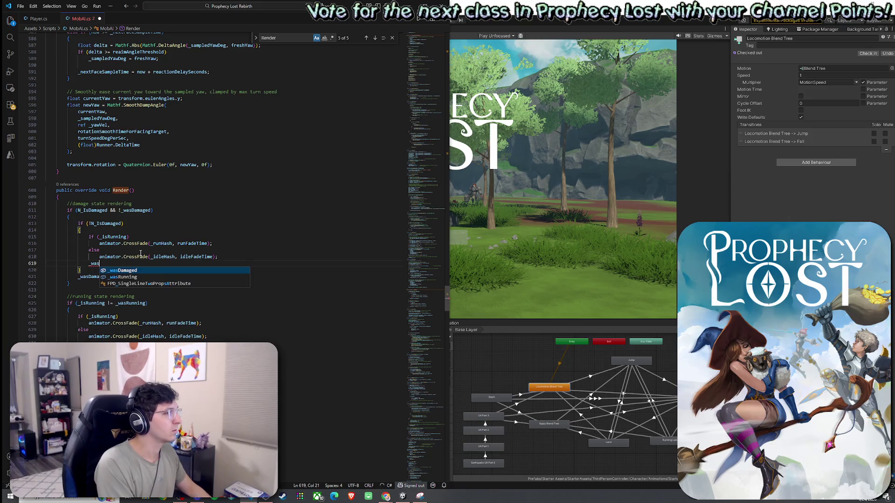
{"action": "key", "text": "Tab"}
{"action": "type", "text": "= "}
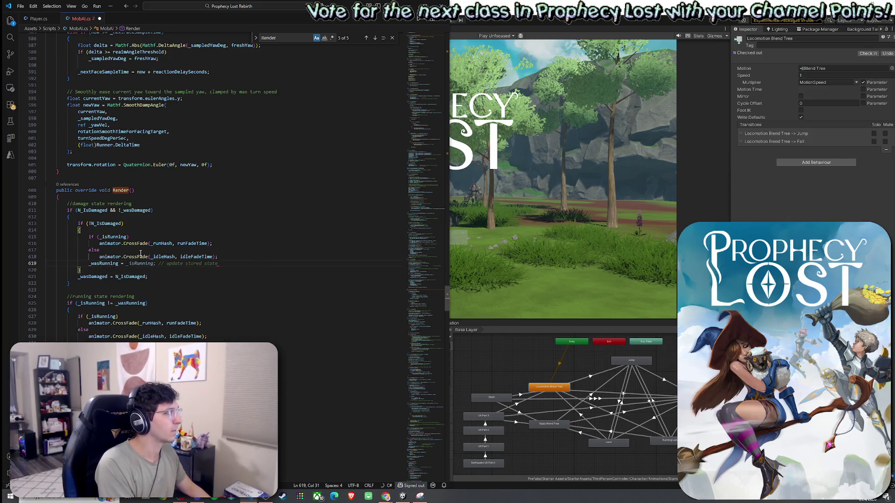
{"action": "type", "text": "_isAttacking"}
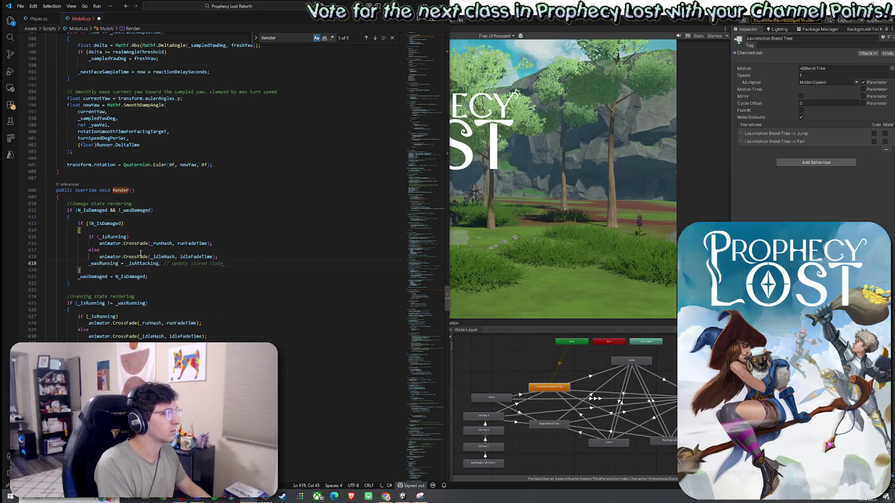
{"action": "key", "text": "BackSpace"}
{"action": "key", "text": "BackSpace"}
{"action": "key", "text": "BackSpace"}
{"action": "type", "text": "Running = _isRun"}
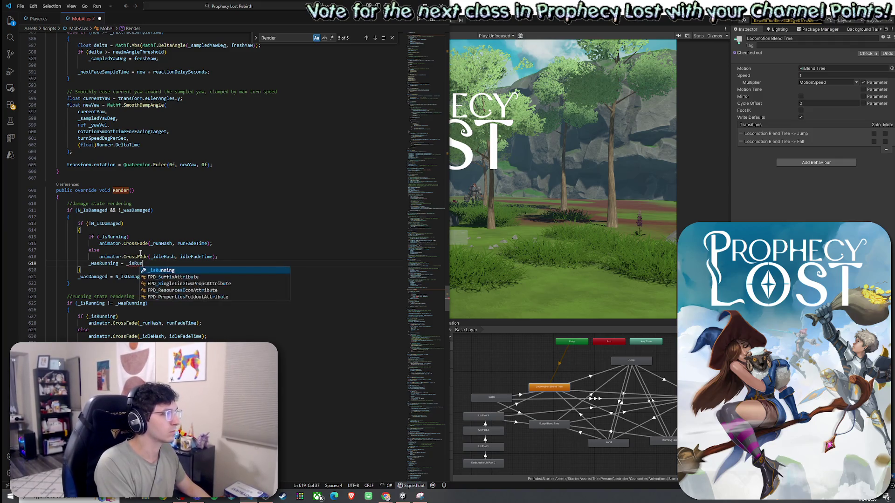
{"action": "type", "text": "ning;"}
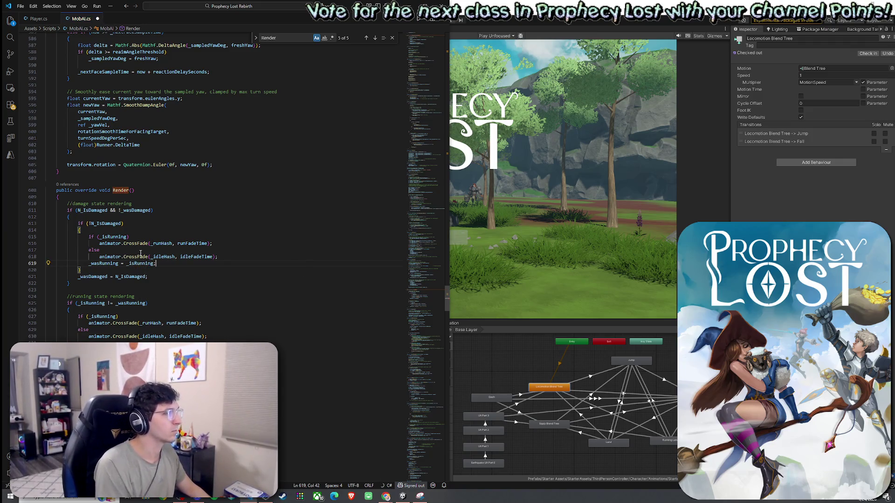
{"action": "key", "text": "Up"}
{"action": "key", "text": "End"}
{"action": "key", "text": "Return"}
{"action": "key", "text": "Down"}
{"action": "key", "text": "Down"}
{"action": "key", "text": "Down"}
{"action": "key", "text": "End"}
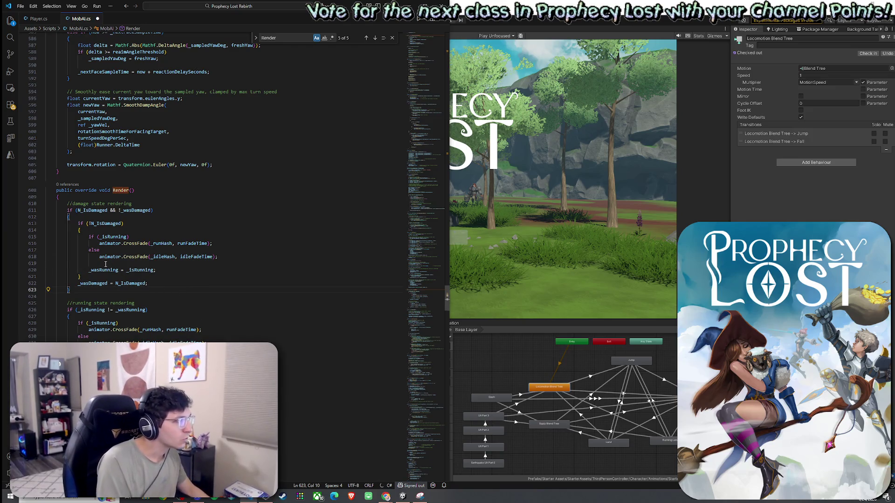
Change the damage condition to N_IsDamaged != _wasDamaged.
{"action": "left_click", "coordinate": [100, 224]}
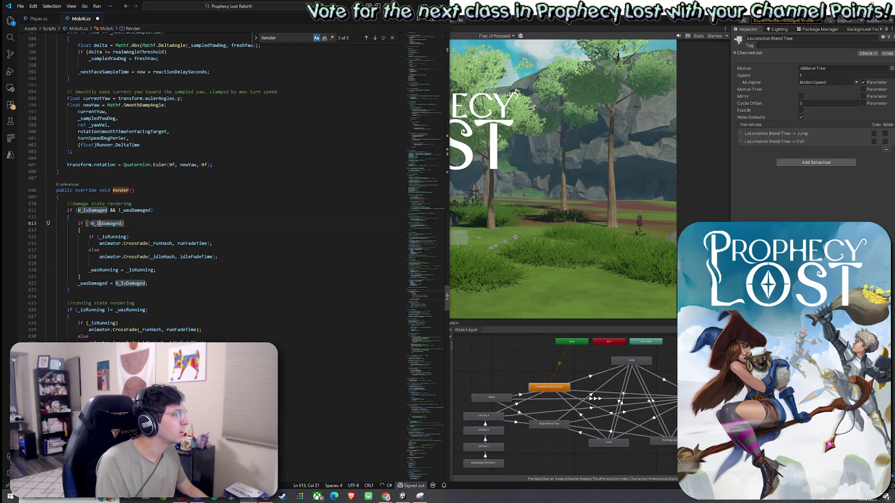
{"action": "left_click", "coordinate": [129, 210]}
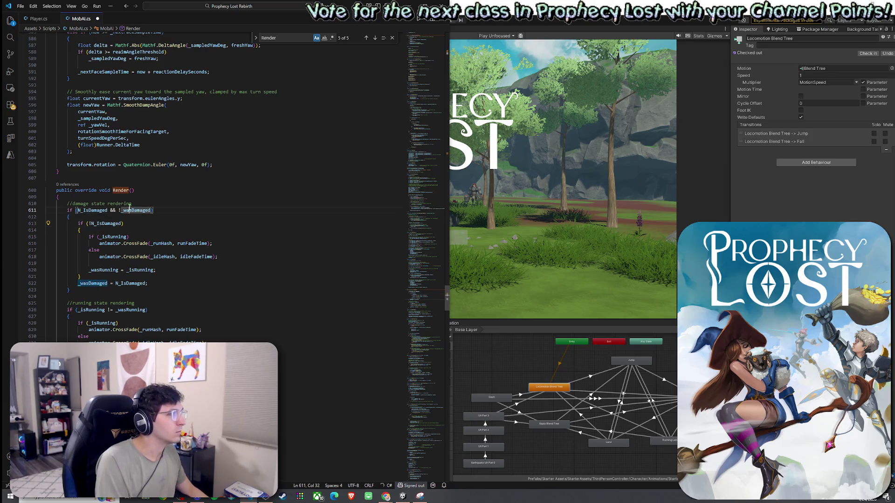
{"action": "left_click", "coordinate": [96, 224]}
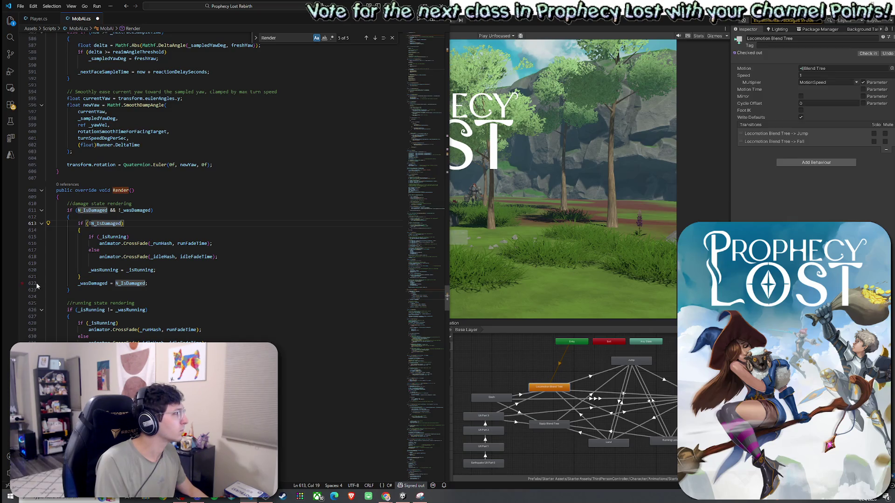
{"action": "double_click", "coordinate": [112, 210]}
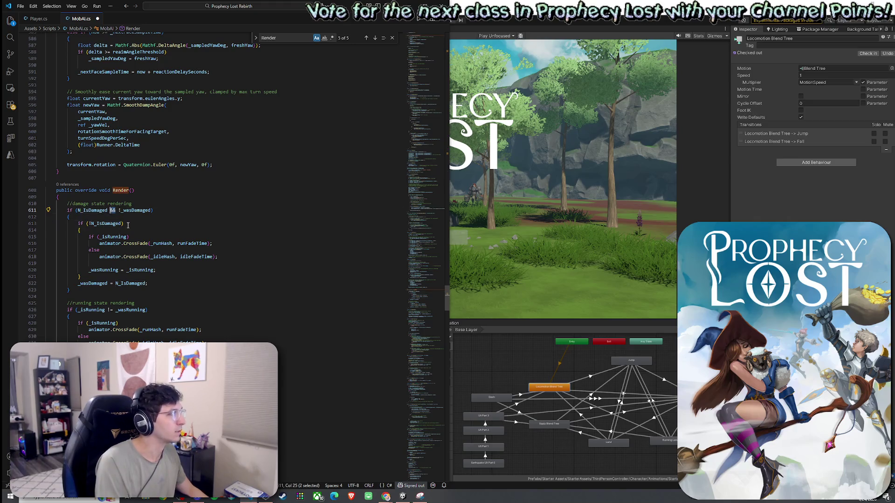
{"action": "type", "text": "!="}
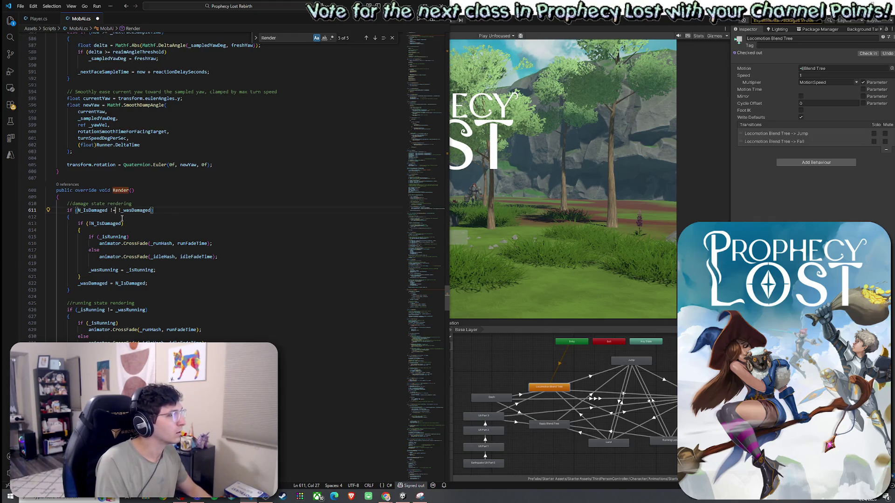
{"action": "left_click", "coordinate": [121, 210]}
{"action": "key", "text": "BackSpace"}
{"action": "left_click", "coordinate": [167, 203]}
Review the N_IsDamaged, _wasDamaged and _isRunning usages, then add a fresh line 625 below the damage block.
{"action": "left_click", "coordinate": [103, 212]}
{"action": "key", "text": "Right"}
{"action": "key", "text": "Right"}
{"action": "key", "text": "Right"}
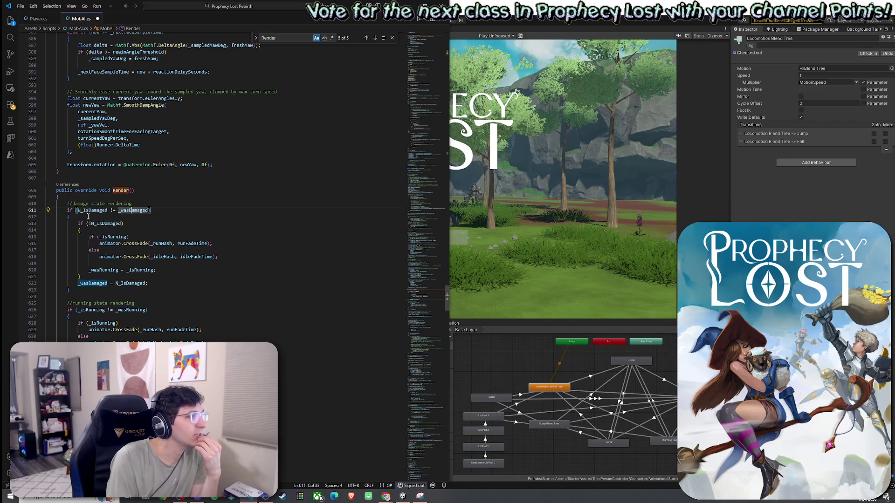
{"action": "left_click", "coordinate": [112, 237]}
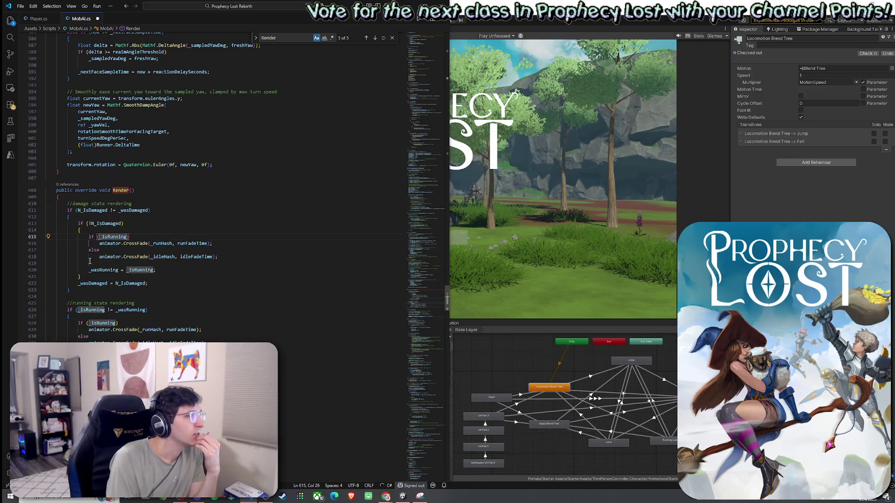
{"action": "left_click", "coordinate": [143, 271]}
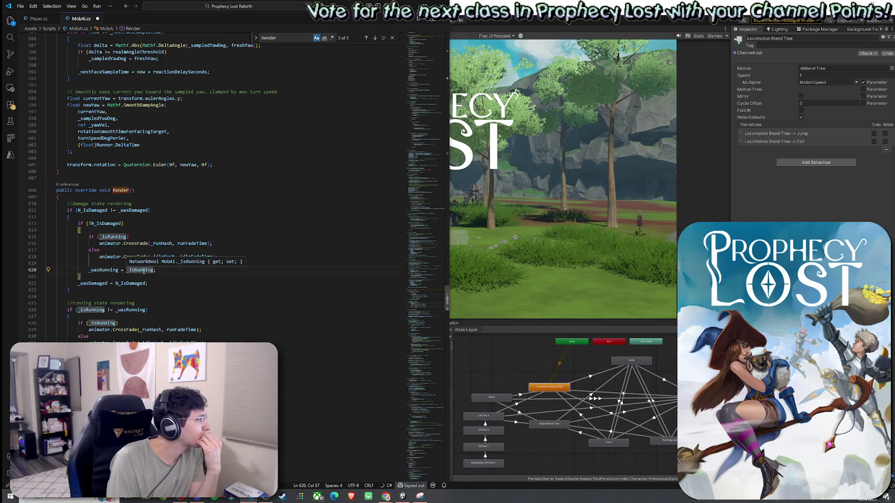
{"action": "left_click", "coordinate": [112, 278]}
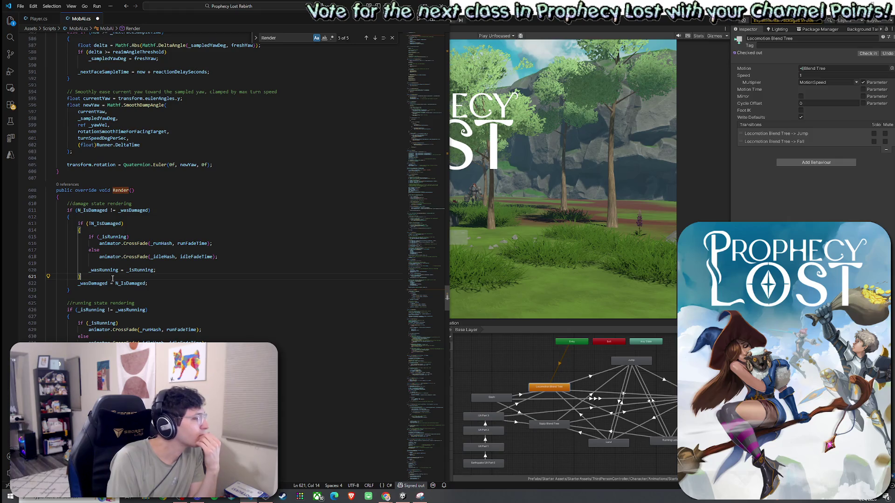
{"action": "left_click", "coordinate": [117, 297]}
{"action": "key", "text": "Return"}
Add 'if (N_IsDamaged) return; //skip other anims while damaged' on line 625.
{"action": "type", "text": "if (N_"}
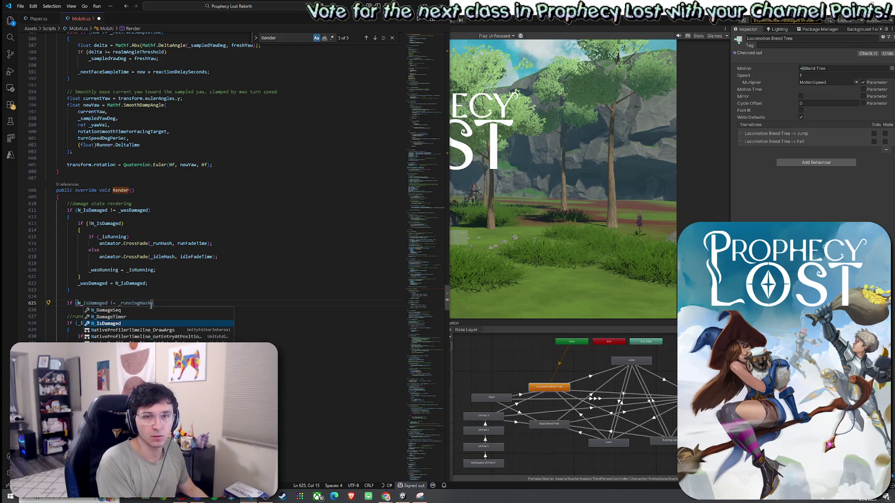
{"action": "type", "text": "IsD"}
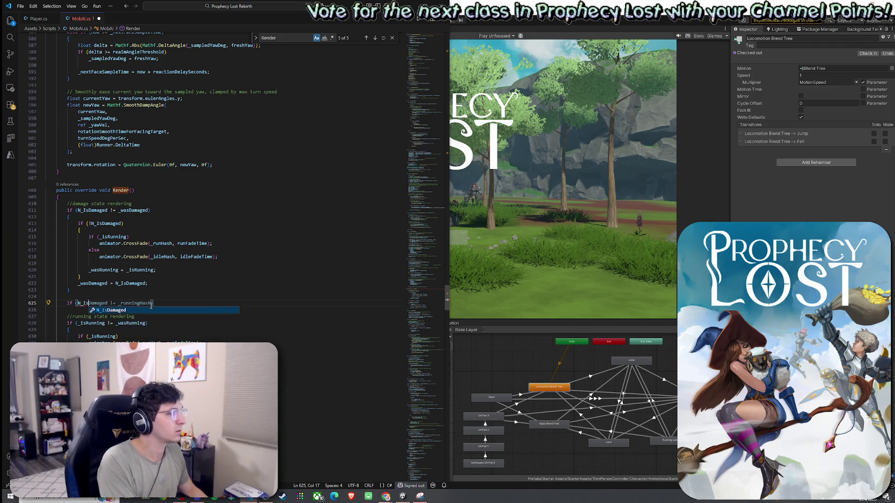
{"action": "key", "text": "Tab"}
{"action": "type", "text": ") retu"}
{"action": "key", "text": "Tab"}
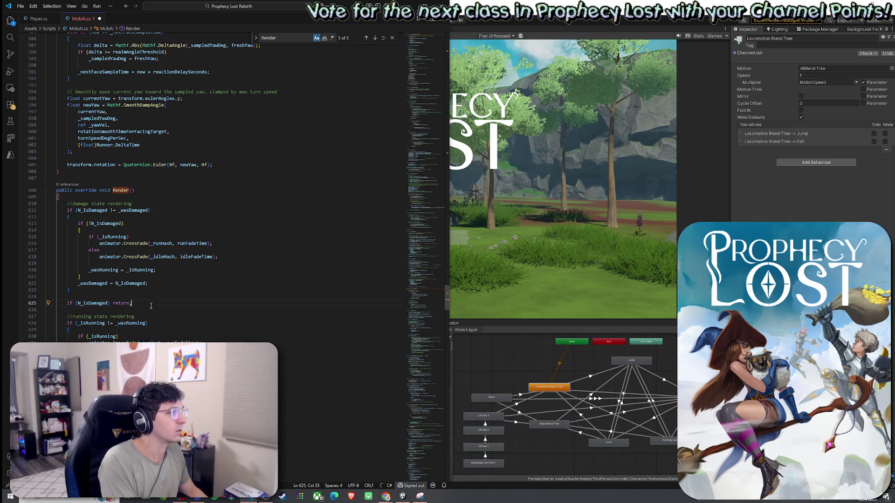
{"action": "type", "text": ";"}
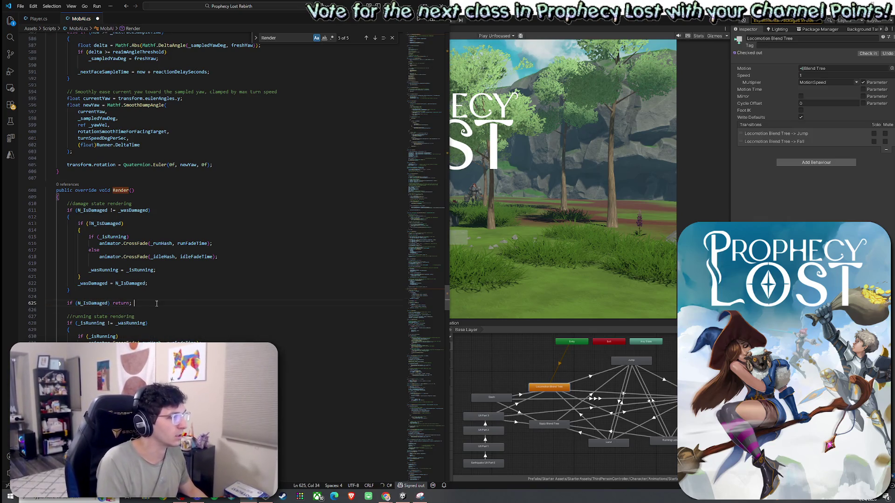
{"action": "key", "text": "Tab"}
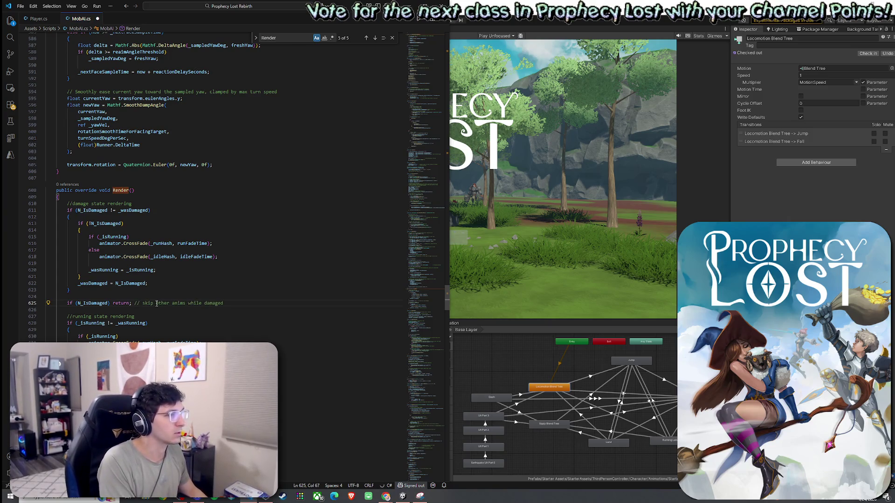
{"action": "key", "text": "Left"}
{"action": "key", "text": "BackSpace"}
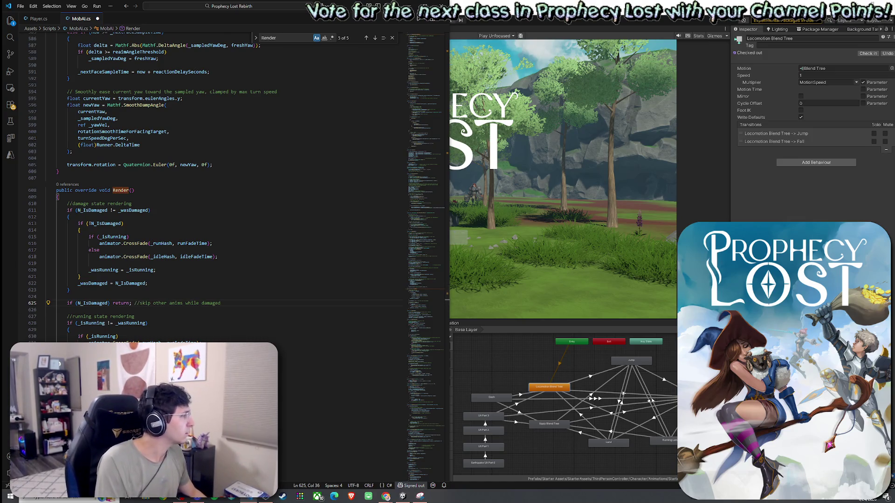
Save MobAI.cs and switch over to the Unity editor.
{"action": "left_click", "coordinate": [20, 6]}
{"action": "left_click", "coordinate": [68, 140]}
{"action": "scroll", "coordinate": [99, 164], "scroll_direction": "down", "scroll_amount": 3}
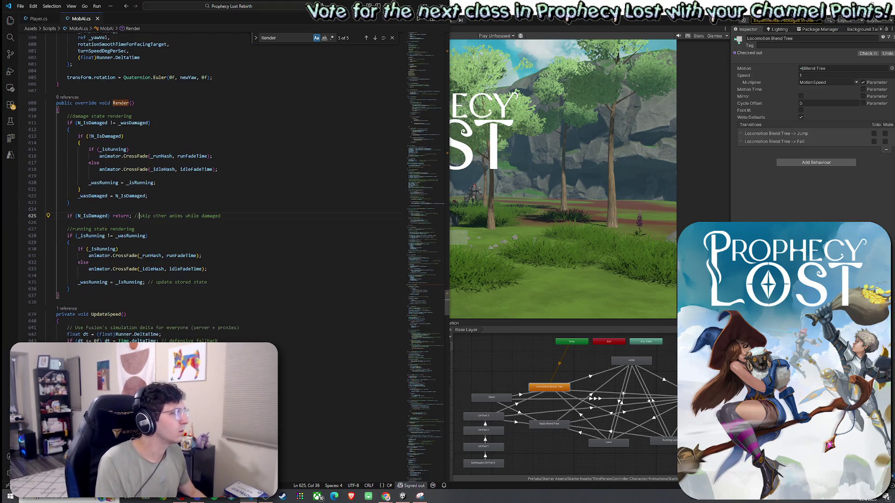
{"action": "key", "text": "alt+Tab"}
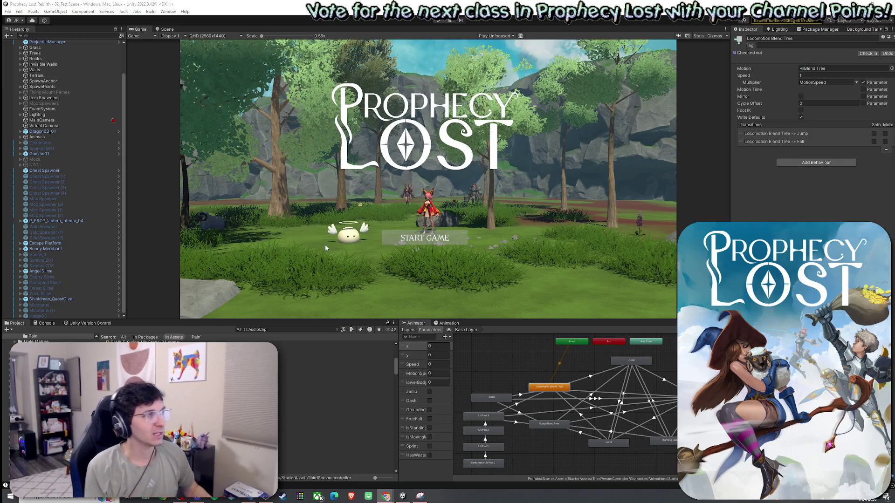
Clear the Project search and open the Angel Slime prefab via Prefab > Select Asset.
{"action": "left_click", "coordinate": [8, 12]}
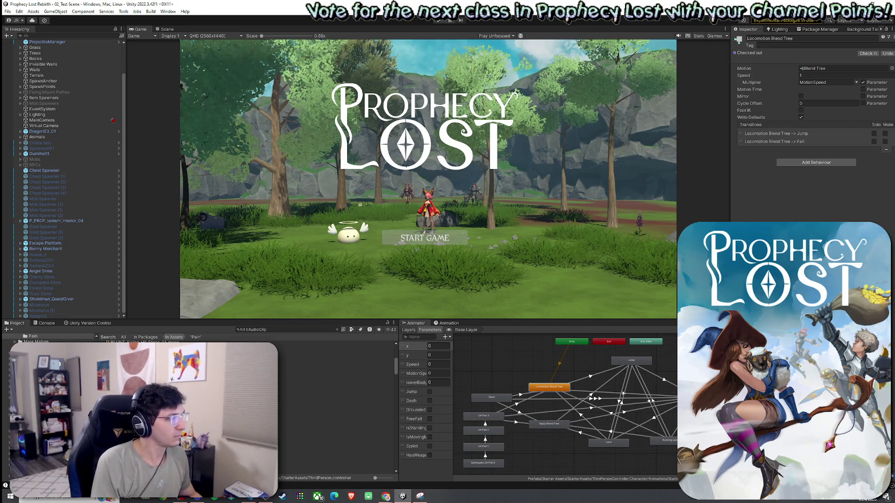
{"action": "left_click", "coordinate": [338, 330]}
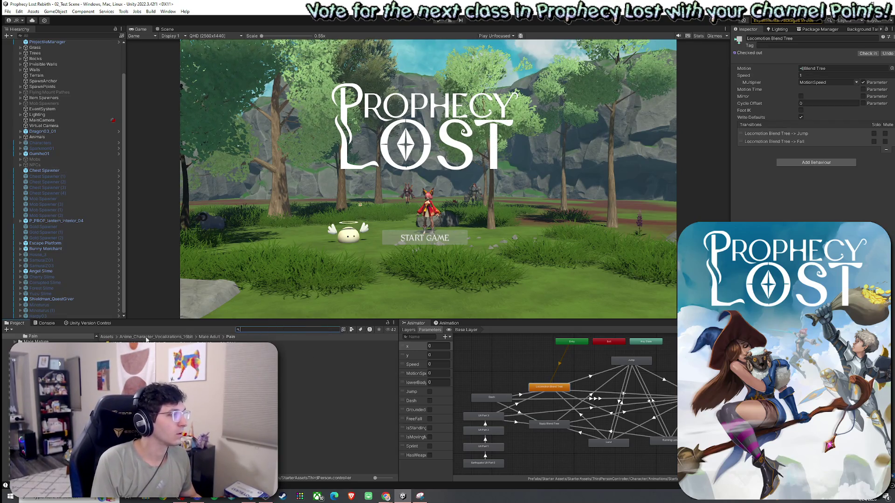
{"action": "left_click", "coordinate": [112, 337]}
{"action": "left_click", "coordinate": [97, 272]}
{"action": "right_click", "coordinate": [53, 271]}
{"action": "mouse_move", "coordinate": [93, 271]}
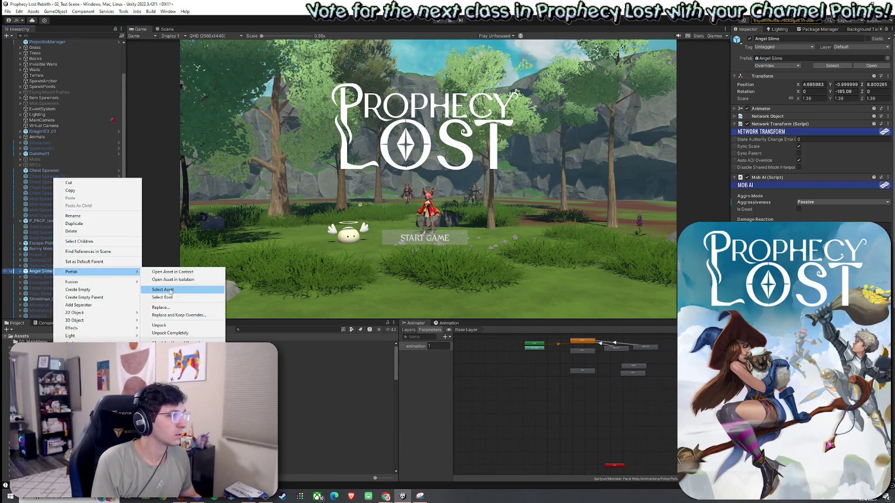
{"action": "left_click", "coordinate": [159, 288]}
{"action": "double_click", "coordinate": [118, 343]}
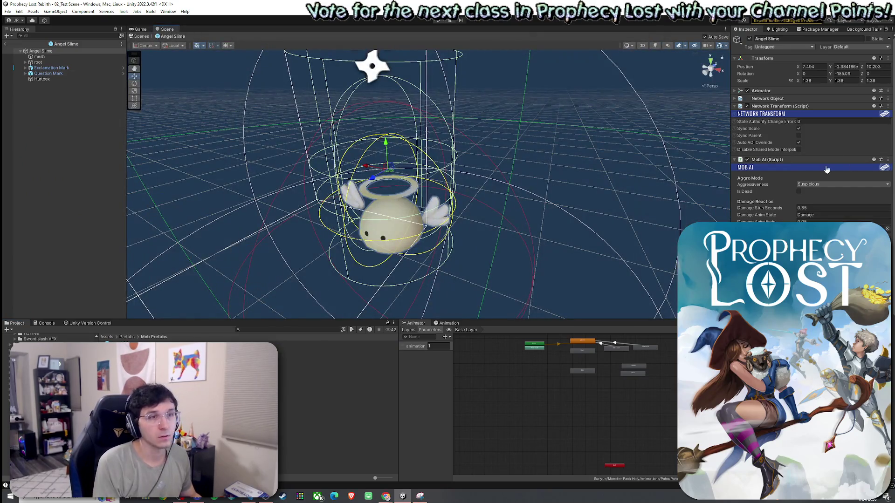
Inspect the Angel Slime prefab's Mob AI component, then return to MobAI.cs.
{"action": "scroll", "coordinate": [797, 192], "scroll_direction": "down", "scroll_amount": 2}
{"action": "scroll", "coordinate": [757, 182], "scroll_direction": "down", "scroll_amount": 6}
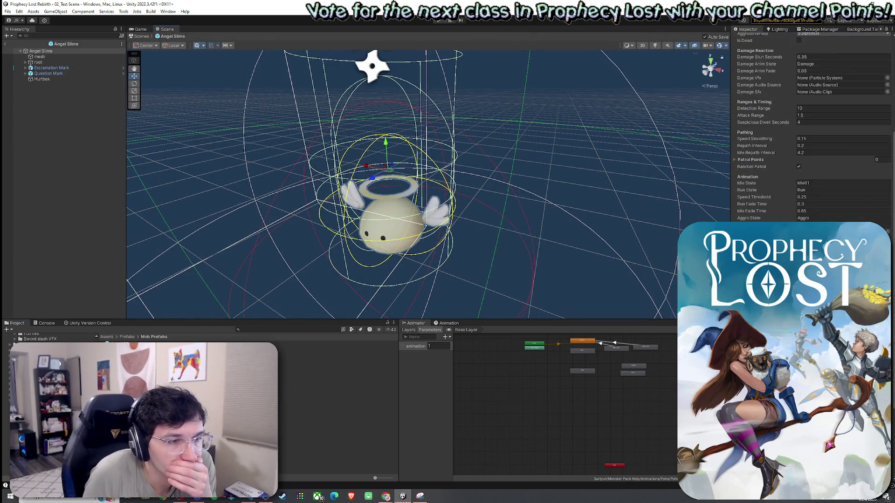
{"action": "scroll", "coordinate": [760, 209], "scroll_direction": "up", "scroll_amount": 3}
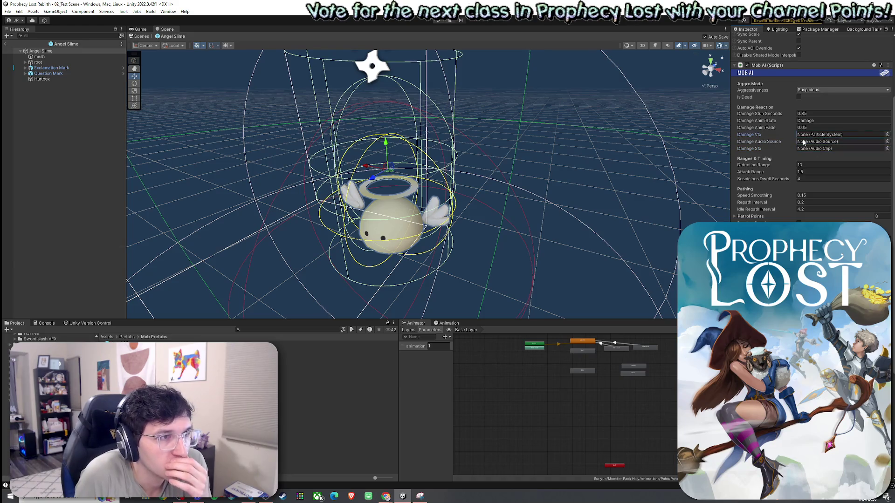
{"action": "scroll", "coordinate": [769, 183], "scroll_direction": "up", "scroll_amount": 3}
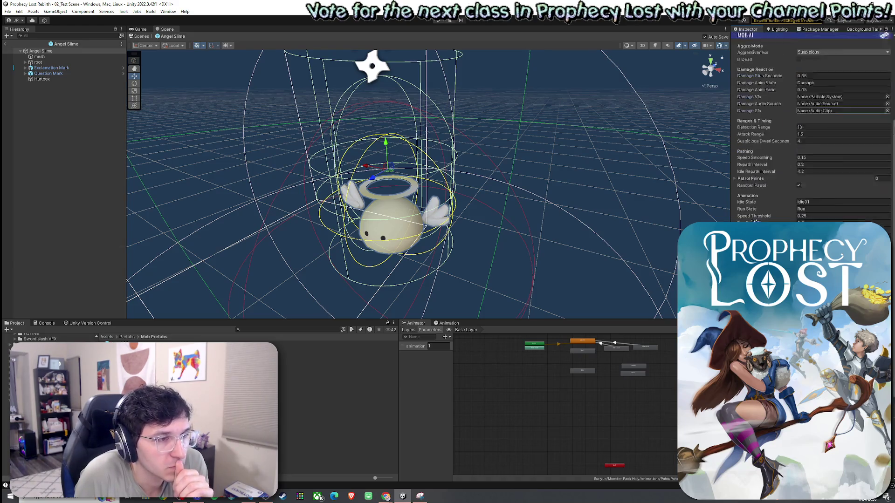
{"action": "left_click", "coordinate": [734, 123]}
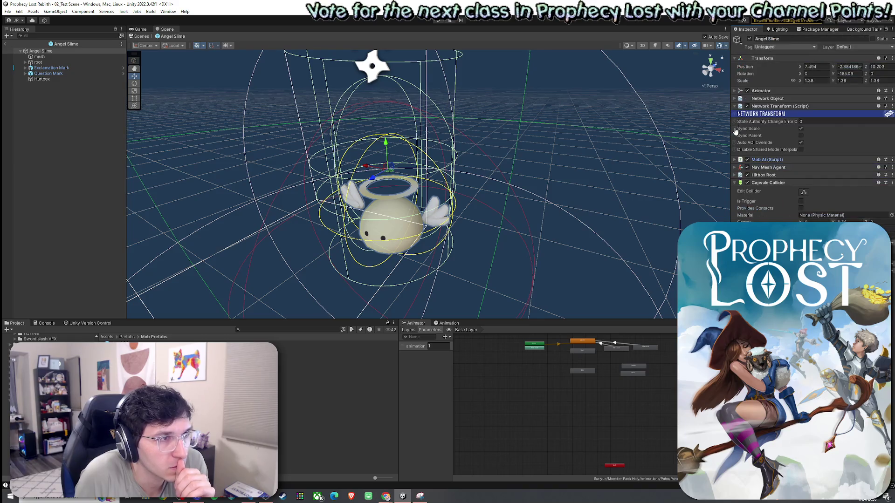
{"action": "left_click", "coordinate": [735, 160]}
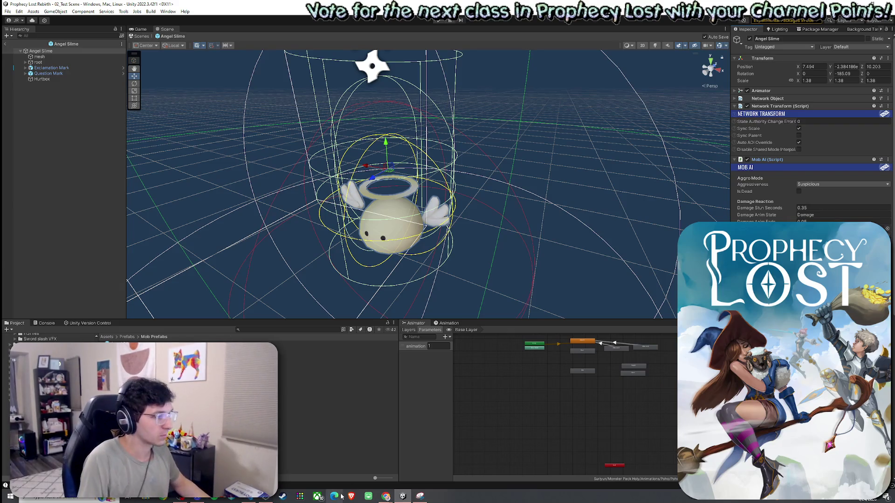
{"action": "left_click", "coordinate": [252, 498]}
{"action": "key", "text": "ctrl+f"}
Search MobAI.cs for 'Audio' and cycle all five matches back to damageAudioSource on line 27.
{"action": "type", "text": "audioS"}
{"action": "key", "text": "BackSpace"}
{"action": "key", "text": "BackSpace"}
{"action": "key", "text": "BackSpace"}
{"action": "left_click", "coordinate": [366, 39]}
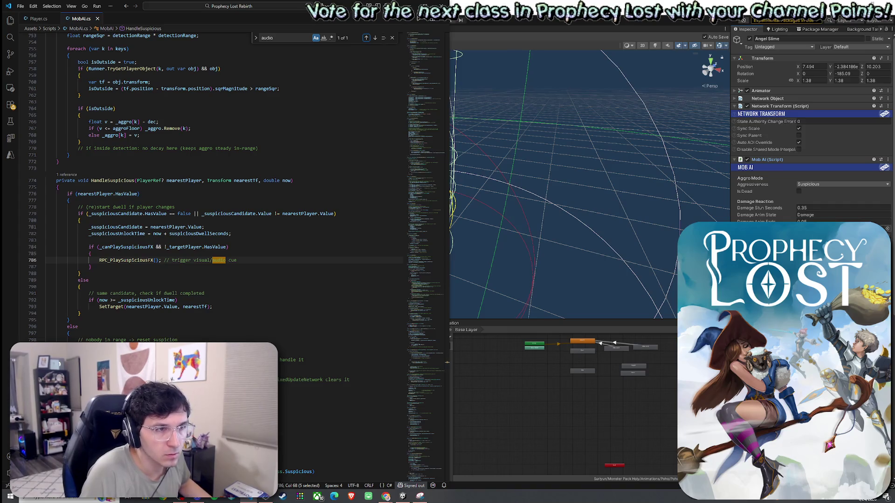
{"action": "key", "text": "ctrl+f"}
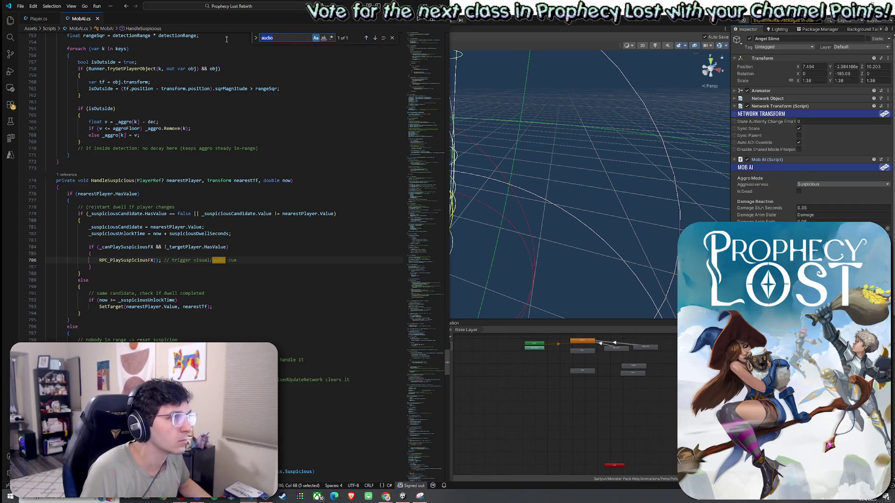
{"action": "type", "text": "Audio"}
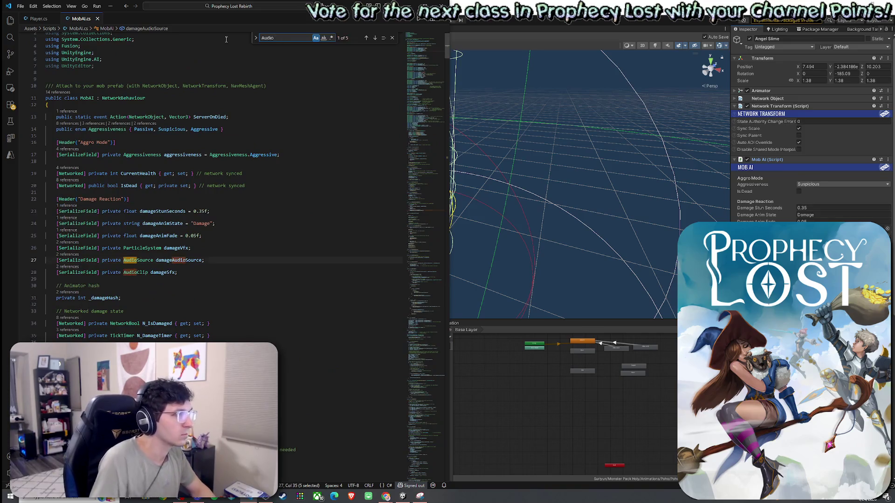
{"action": "left_click", "coordinate": [375, 38]}
{"action": "left_click", "coordinate": [375, 39]}
{"action": "left_click", "coordinate": [375, 38]}
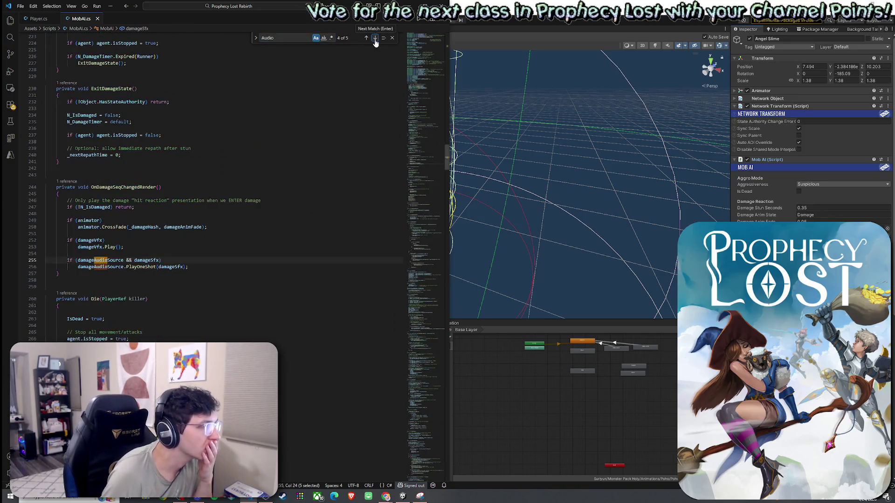
{"action": "left_click", "coordinate": [375, 38]}
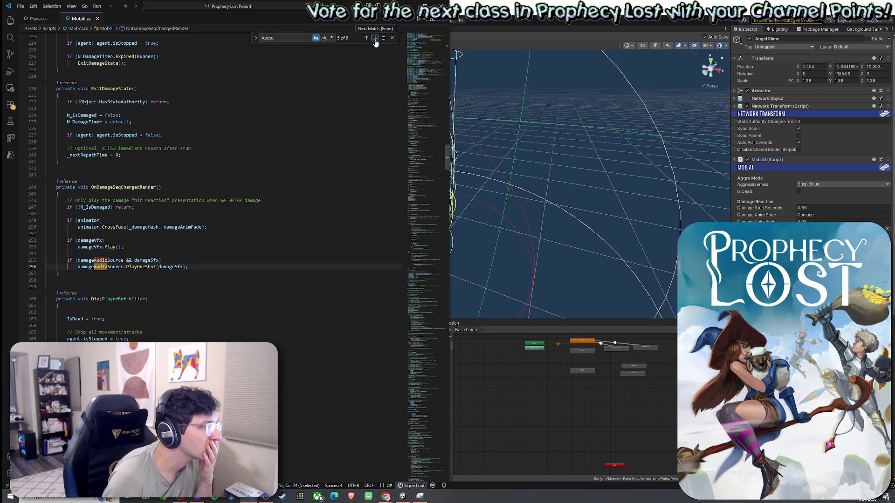
{"action": "left_click", "coordinate": [375, 38]}
{"action": "left_click", "coordinate": [375, 38]}
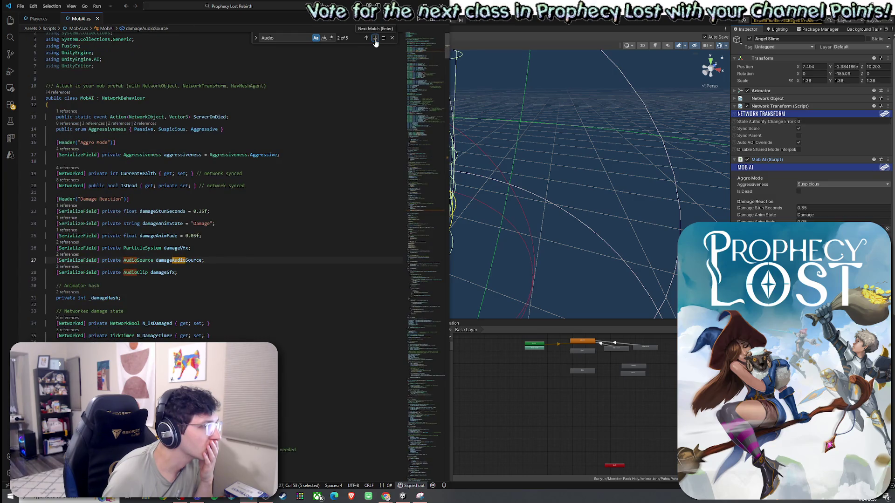
{"action": "left_click", "coordinate": [376, 38]}
{"action": "left_click", "coordinate": [375, 39]}
{"action": "left_click", "coordinate": [375, 39]}
{"action": "left_click", "coordinate": [375, 38]}
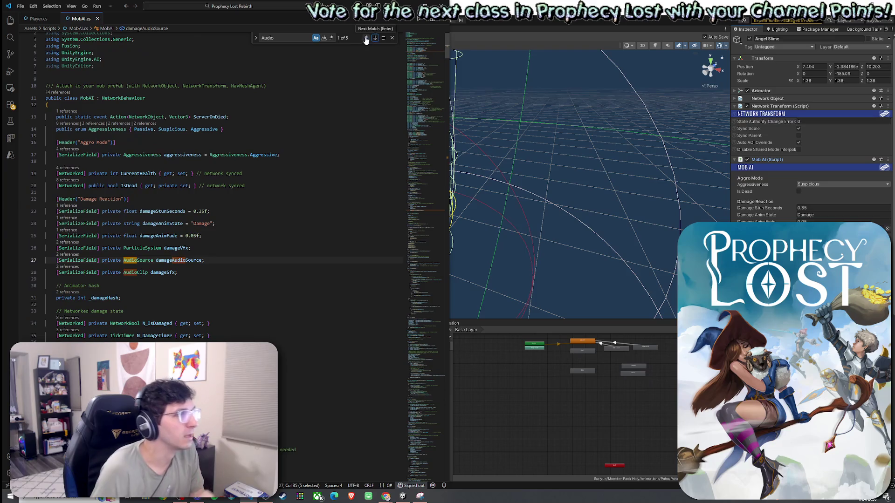
{"action": "left_click", "coordinate": [626, 47]}
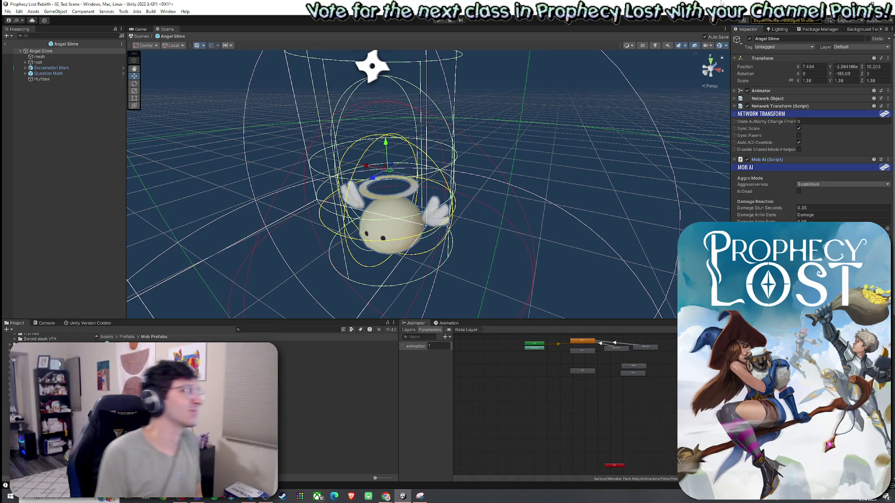
Pick an audio clip for the Angel Slime's Mob AI damage sound field, then return to MobAI.cs.
{"action": "left_click", "coordinate": [8, 11]}
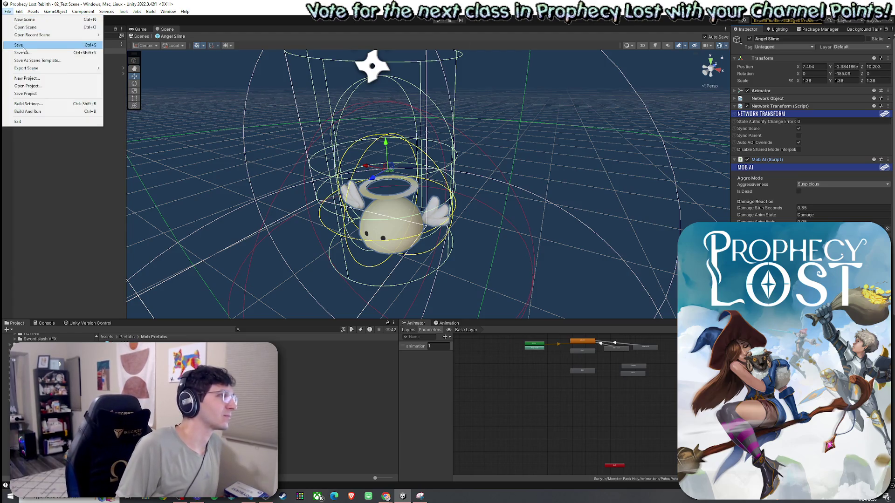
{"action": "key", "text": "Escape"}
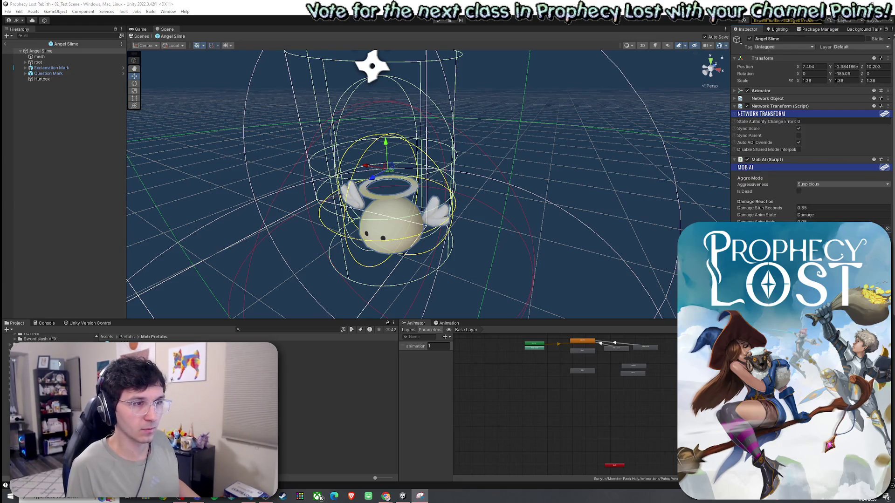
{"action": "left_click", "coordinate": [886, 229]}
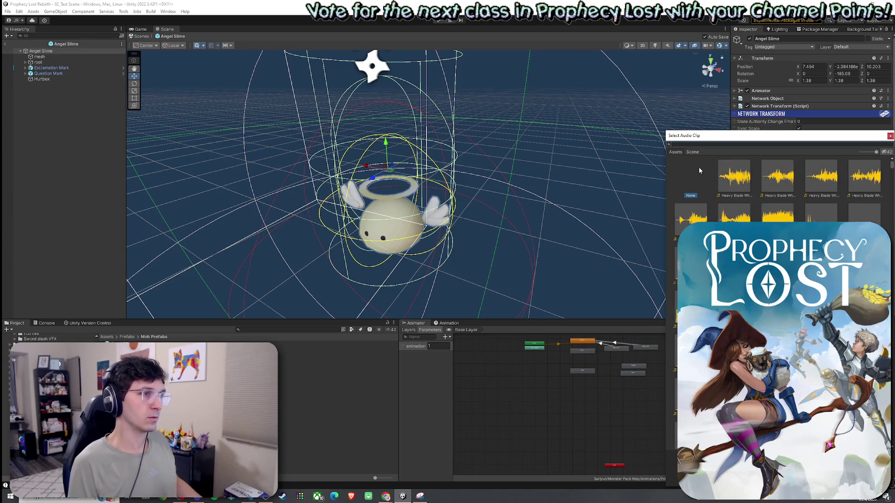
{"action": "double_click", "coordinate": [859, 173]}
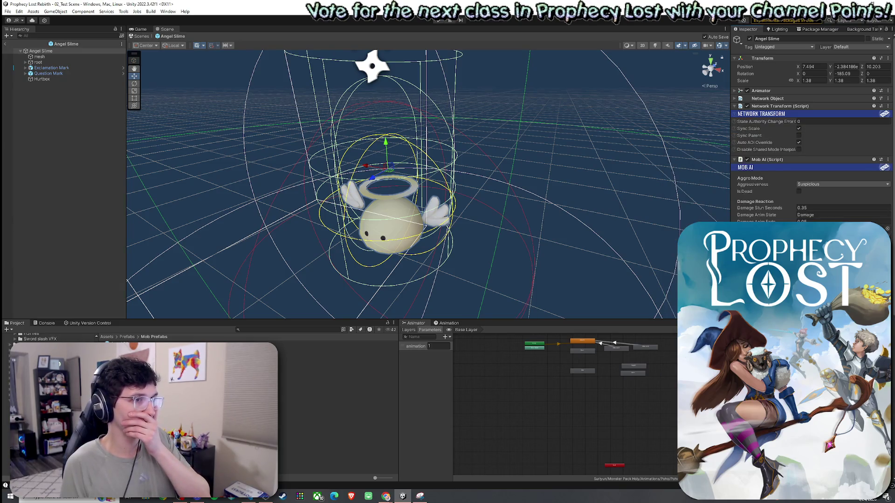
{"action": "left_click", "coordinate": [888, 229]}
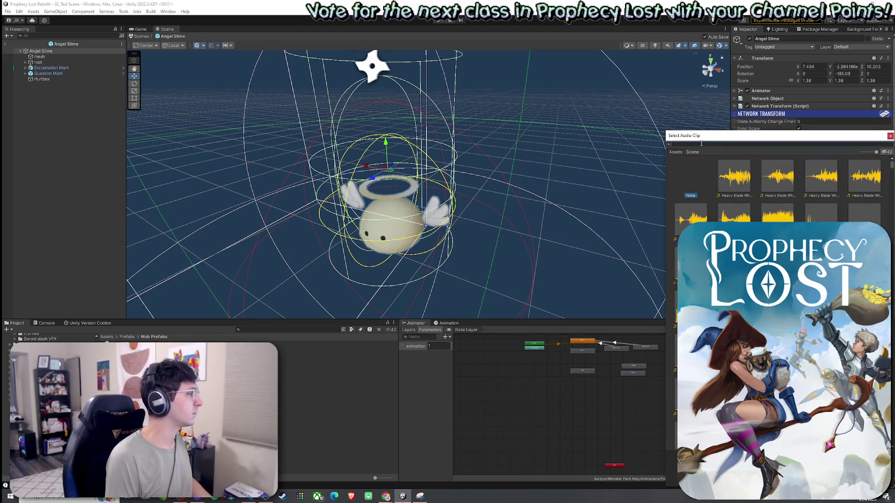
{"action": "left_click", "coordinate": [890, 135]}
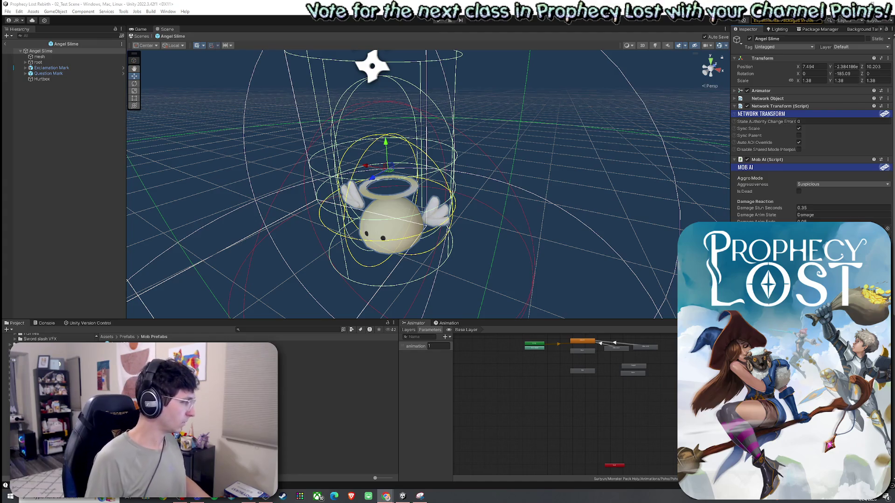
{"action": "left_click", "coordinate": [250, 501]}
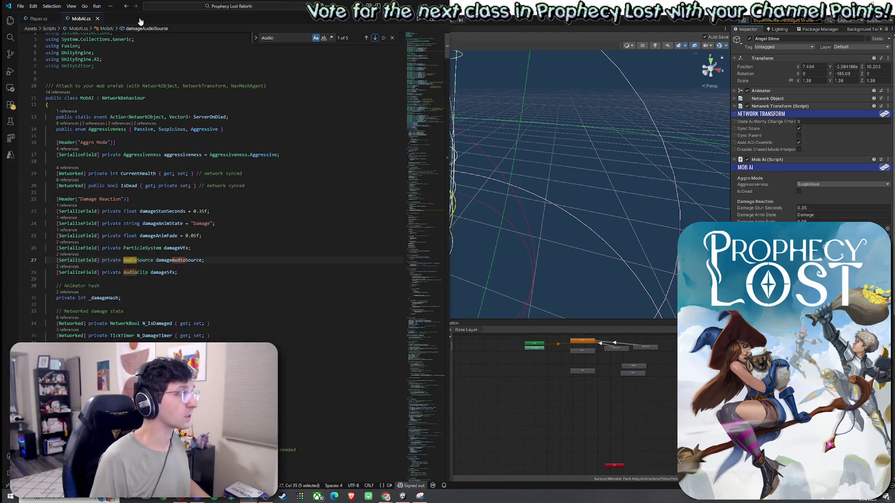
Locate Player.cs and MobAI.cs through their tab context menus, ending back on Player.cs.
{"action": "left_click", "coordinate": [42, 20]}
{"action": "right_click", "coordinate": [41, 20]}
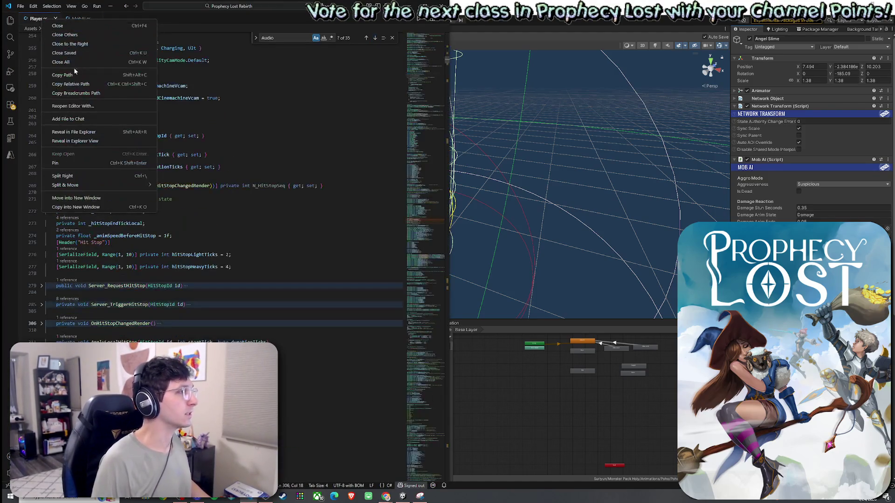
{"action": "left_click", "coordinate": [78, 140]}
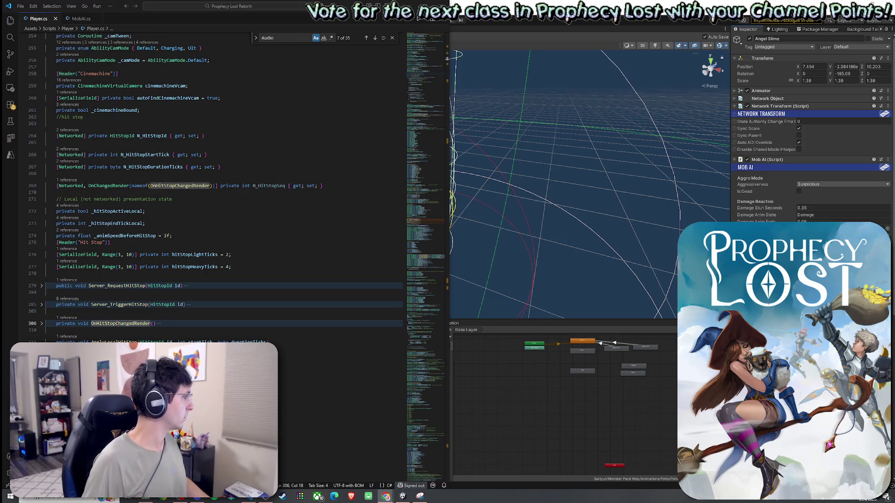
{"action": "left_click", "coordinate": [77, 20]}
{"action": "right_click", "coordinate": [78, 20]}
{"action": "left_click", "coordinate": [92, 133]}
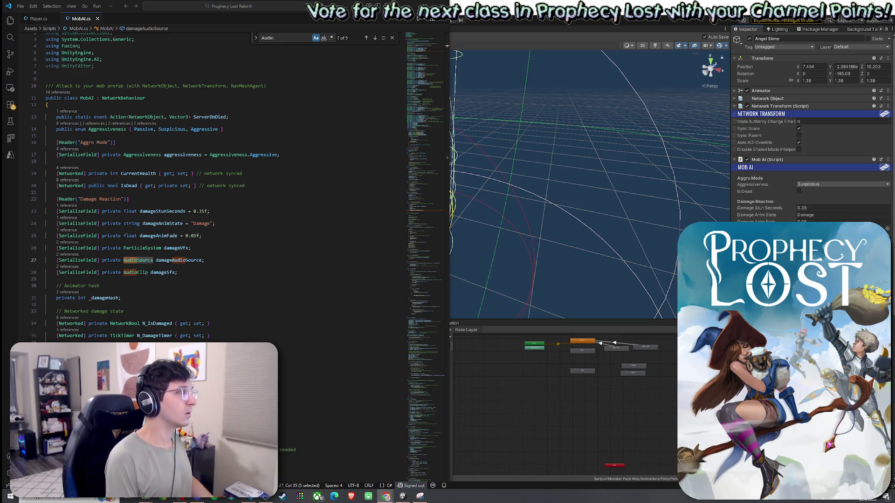
{"action": "left_click", "coordinate": [37, 18]}
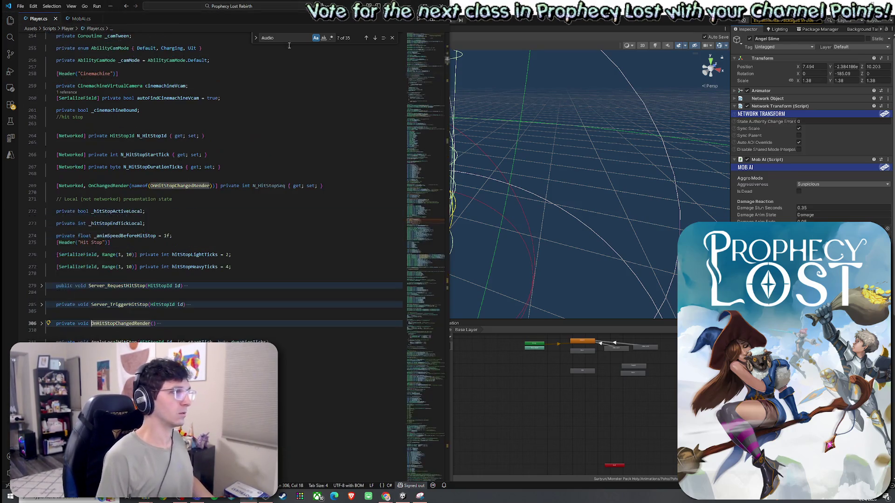
Search Player.cs for 'Custom' to inspect UltHitEvent's CustomizedAudioClip sfx field, then return to MobAI.cs.
{"action": "type", "text": "Custom"}
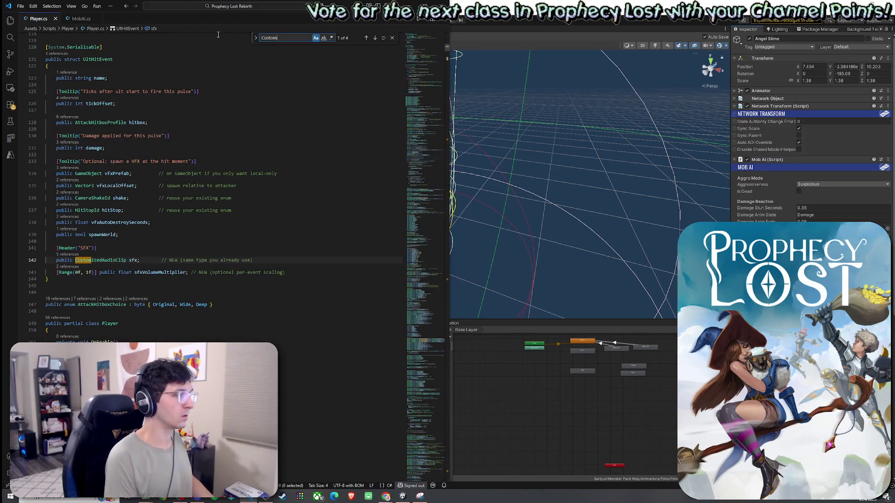
{"action": "key", "text": "alt+Tab"}
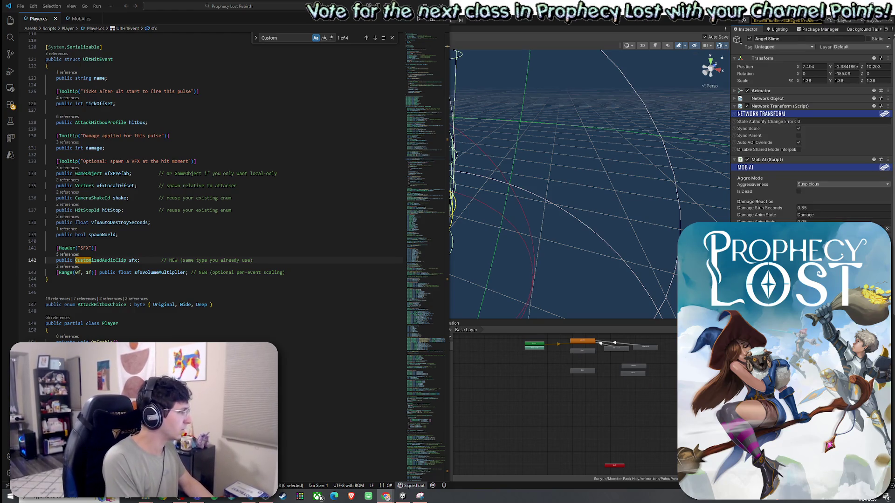
{"action": "left_click", "coordinate": [233, 198]}
{"action": "left_click", "coordinate": [163, 59]}
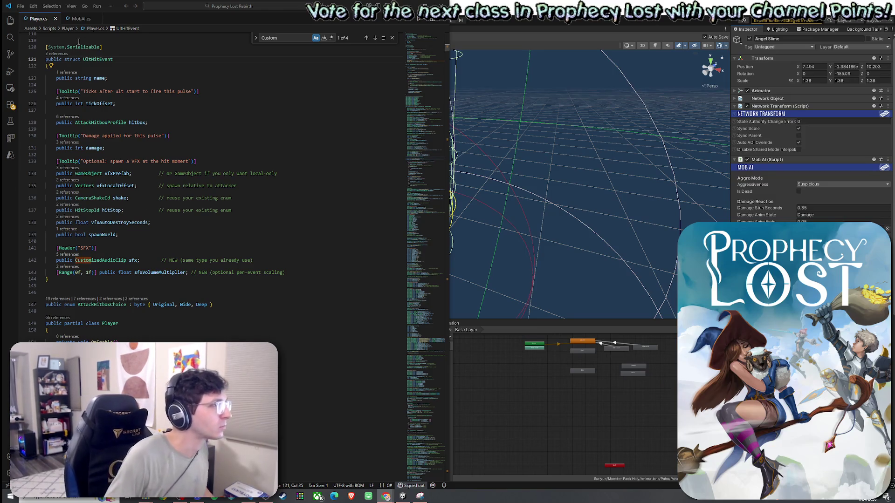
{"action": "key", "text": "ctrl+Tab"}
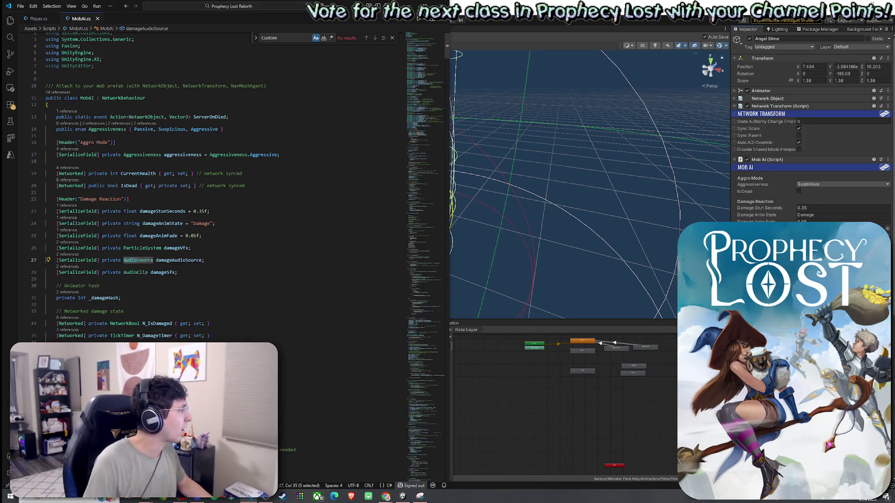
Add a [Header("Damage SFX")] line below the damageVfx field in MobAI.cs.
{"action": "left_click", "coordinate": [121, 185]}
{"action": "left_click", "coordinate": [158, 257]}
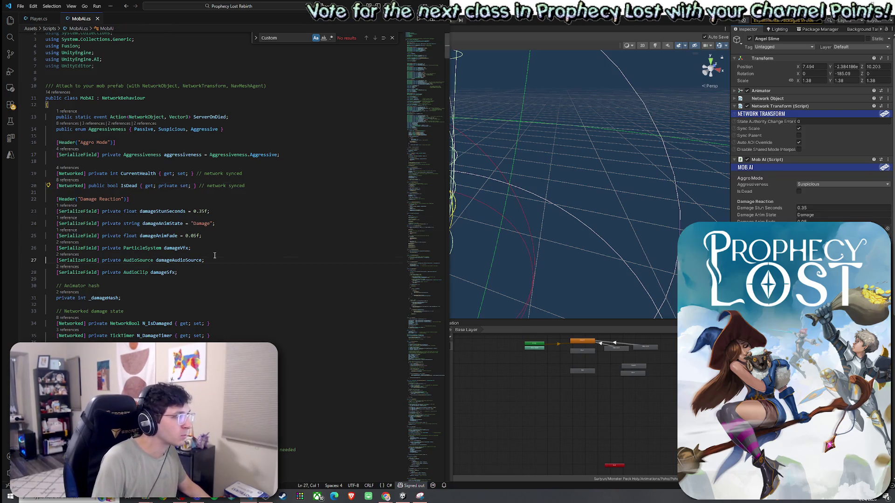
{"action": "left_click", "coordinate": [210, 247]}
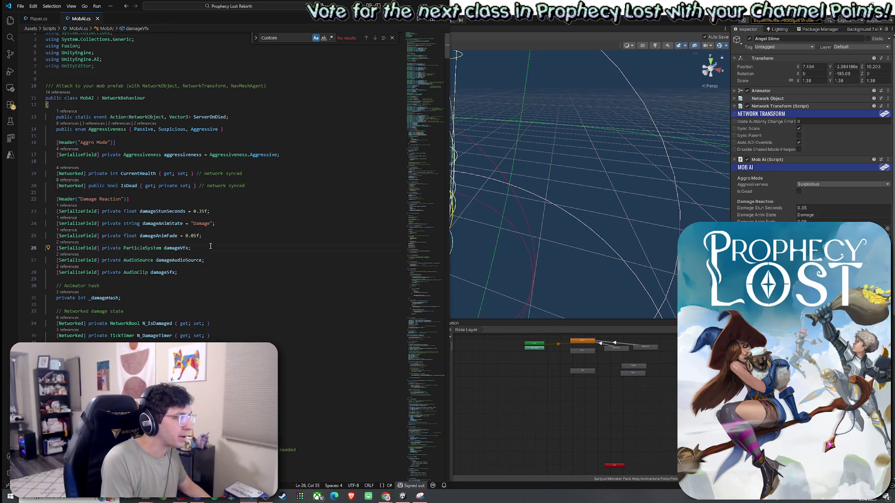
{"action": "key", "text": "Return"}
{"action": "key", "text": "Return"}
{"action": "type", "text": "["}
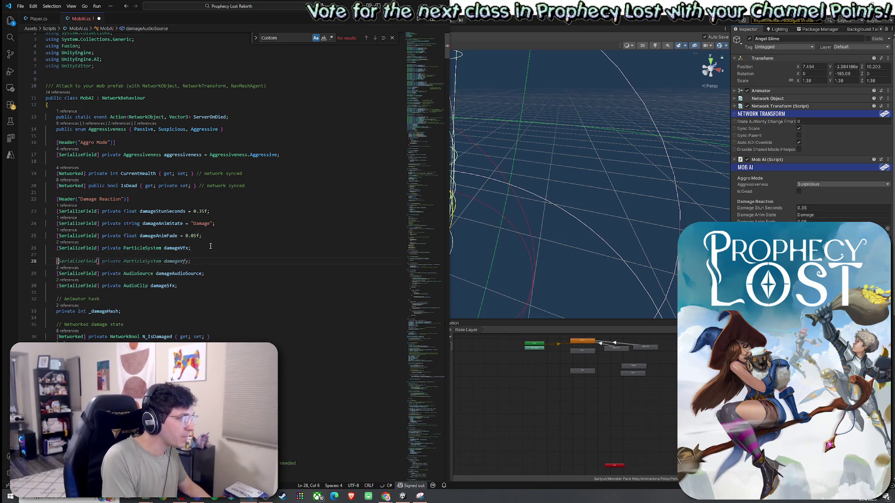
{"action": "type", "text": "Header("}
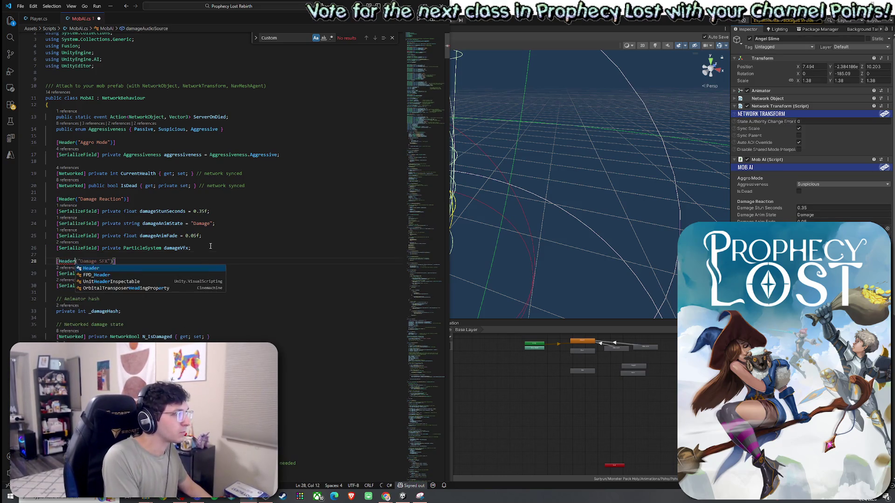
{"action": "type", "text": "\"Damage SFX\""}
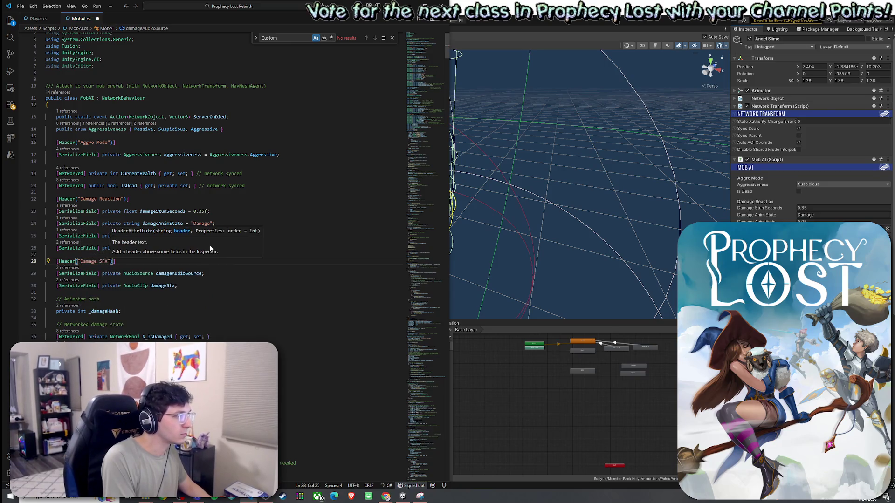
{"action": "type", "text": ")"}
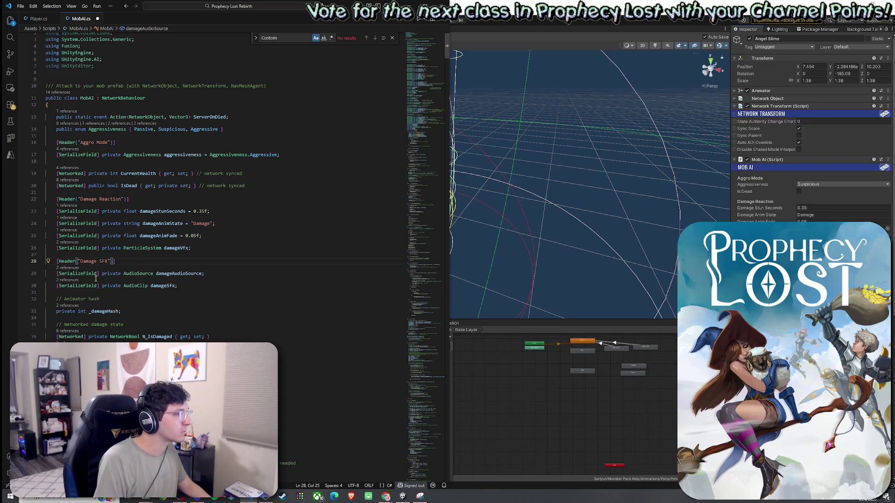
Rename the damageAudioSource field to damageSfxSource.
{"action": "double_click", "coordinate": [177, 275]}
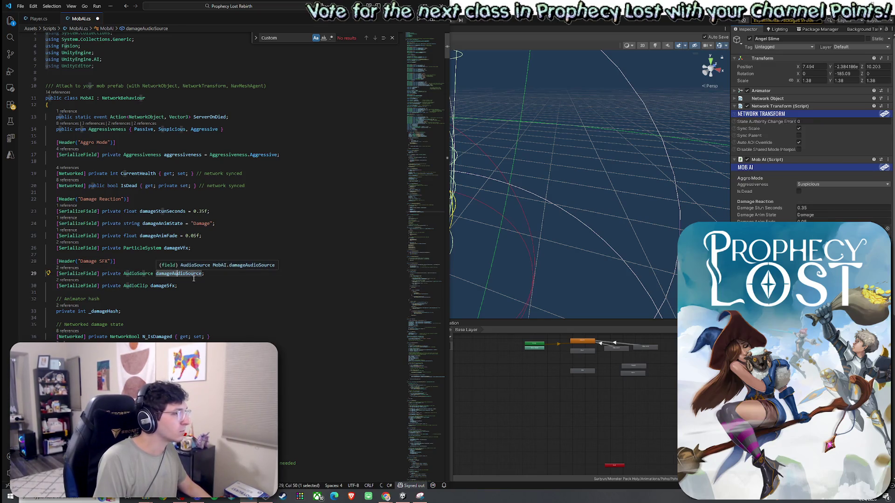
{"action": "left_click_drag", "start_coordinate": [156, 275], "coordinate": [174, 275]}
{"action": "key", "text": "shift+Right"}
{"action": "key", "text": "shift+Right"}
{"action": "key", "text": "shift+Right"}
{"action": "type", "text": "Sfx"}
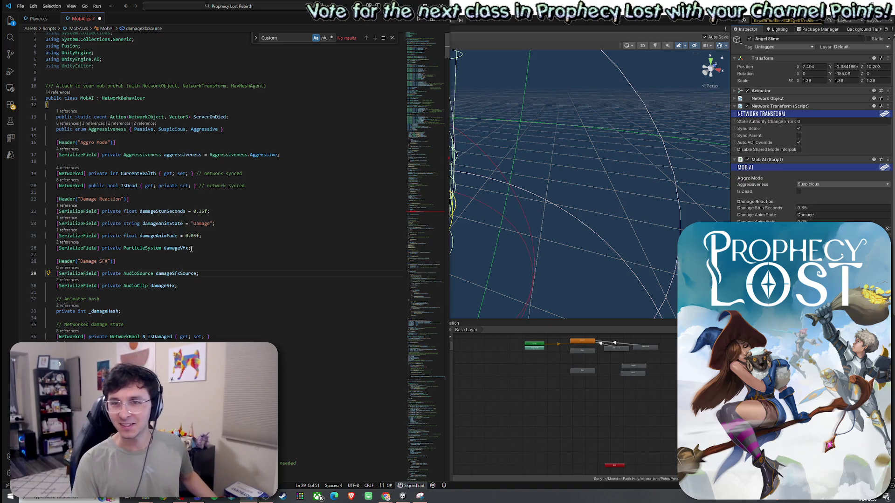
Add a CustomizedAudioClip[] damageSfxClips field below damageSfxSource.
{"action": "scroll", "coordinate": [191, 247], "scroll_direction": "down", "scroll_amount": 2}
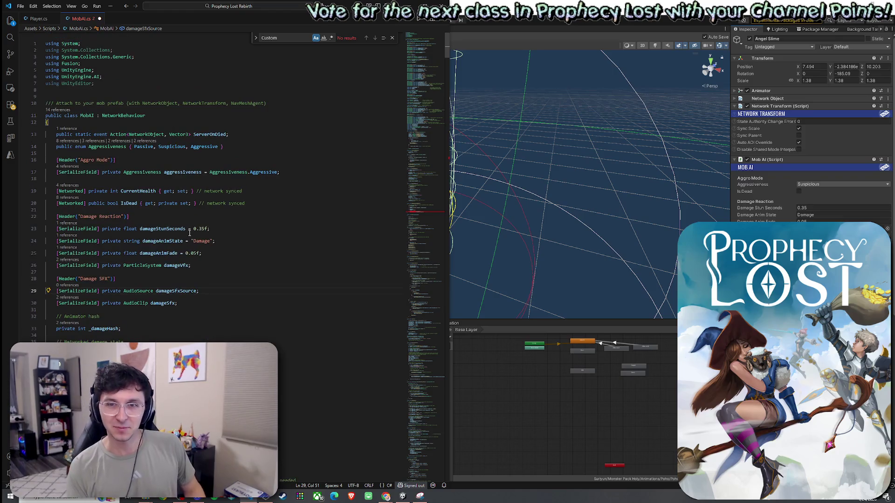
{"action": "scroll", "coordinate": [196, 241], "scroll_direction": "down", "scroll_amount": 2}
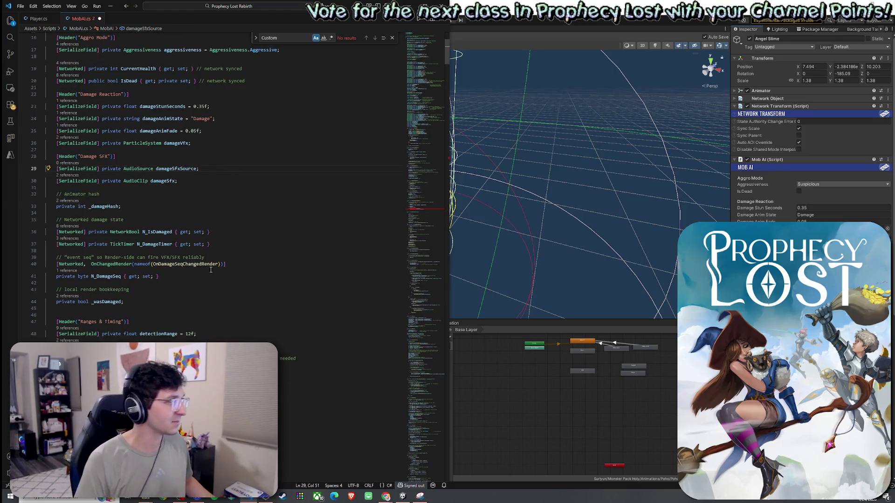
{"action": "scroll", "coordinate": [213, 266], "scroll_direction": "up", "scroll_amount": 2}
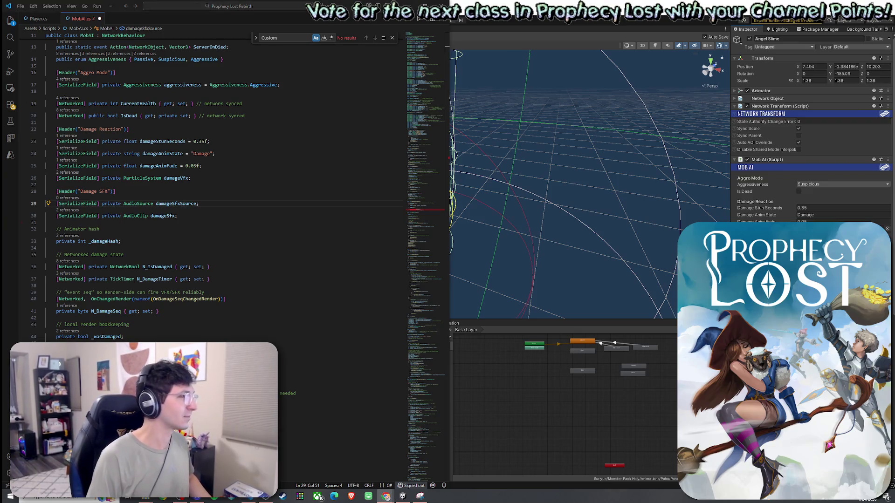
{"action": "left_click", "coordinate": [211, 205]}
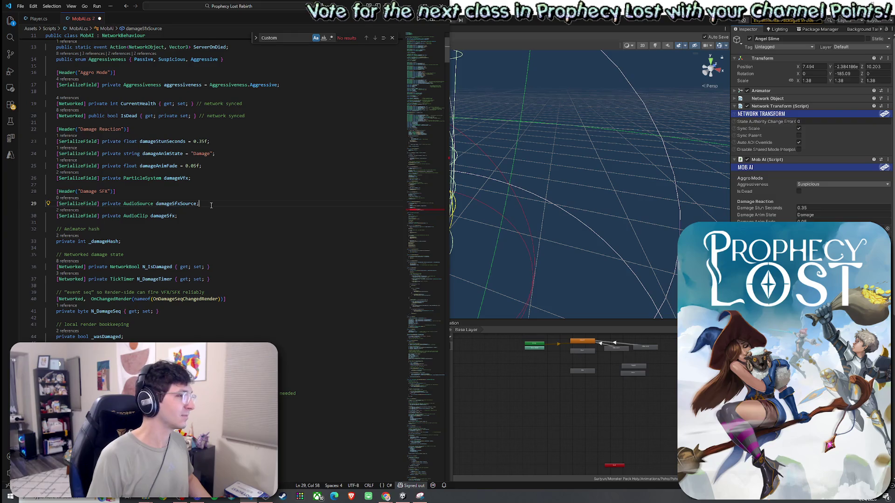
{"action": "key", "text": "Return"}
{"action": "type", "text": "[SerializeField] private CustomizedAudioClip[] damageSfxClips;"}
{"action": "left_click", "coordinate": [204, 216]}
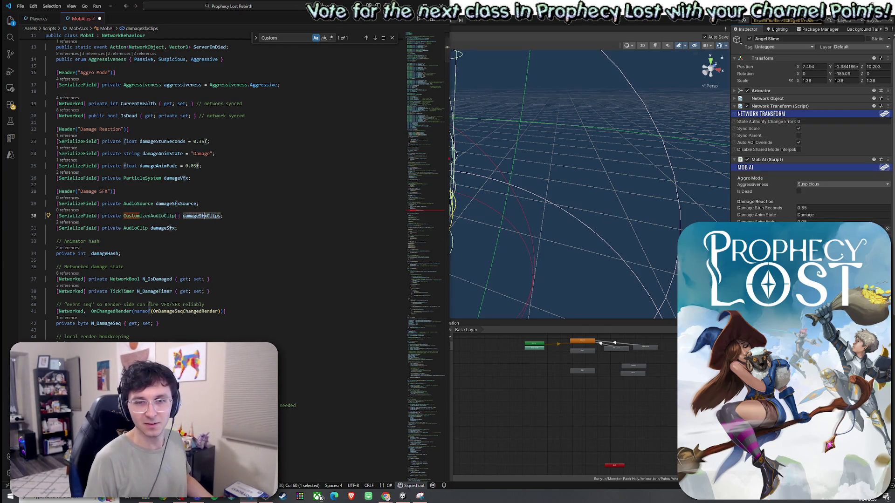
Add a single-line [Range(0f,1f)] damageSfxVolume field defaulting to 1f.
{"action": "left_click", "coordinate": [385, 496]}
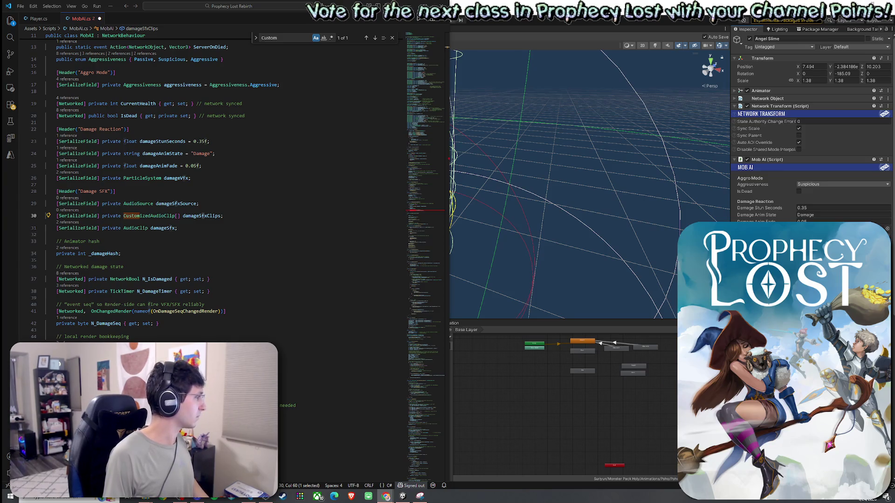
{"action": "key", "text": "Down"}
{"action": "type", "text": "[SerializeField, Range(0f,1f)] private float damageSfxVolume = 1f;"}
{"action": "left_click", "coordinate": [45, 252]}
{"action": "left_click", "coordinate": [47, 248]}
{"action": "key", "text": "BackSpace"}
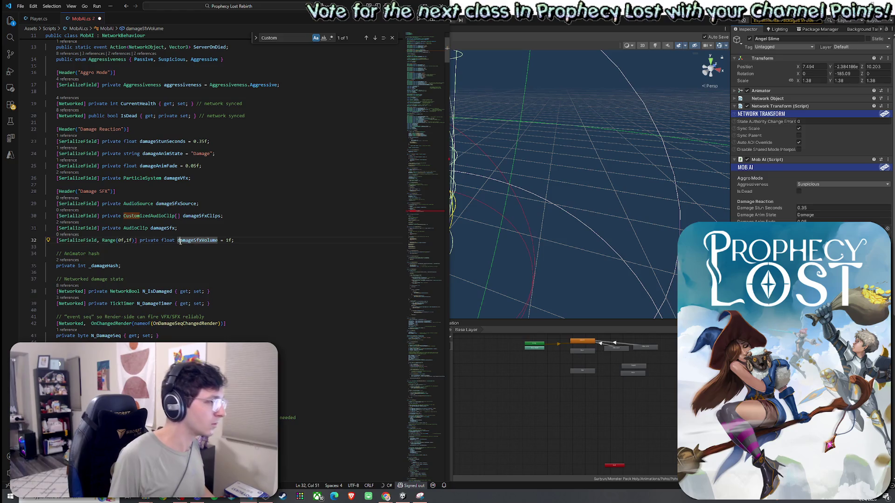
Review the damageSfxSource and damageSfxVolume fields, then return to the Unity editor.
{"action": "left_click", "coordinate": [157, 228]}
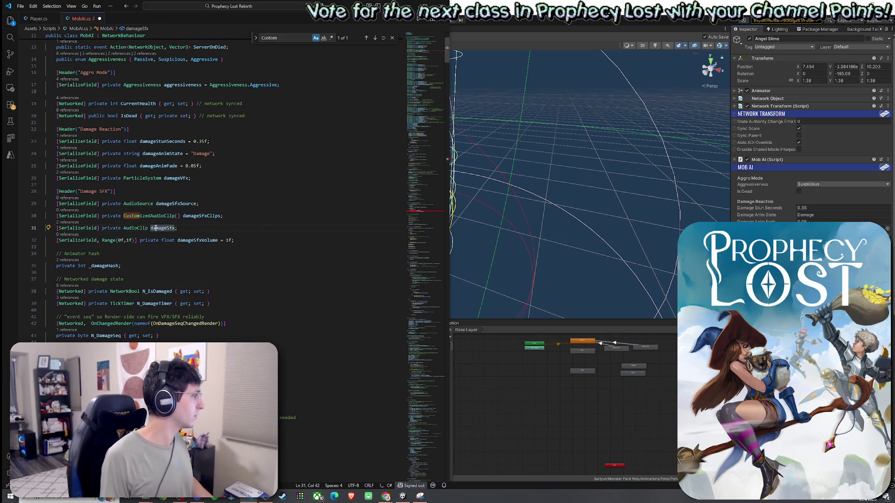
{"action": "left_click", "coordinate": [183, 204]}
{"action": "left_click", "coordinate": [196, 240]}
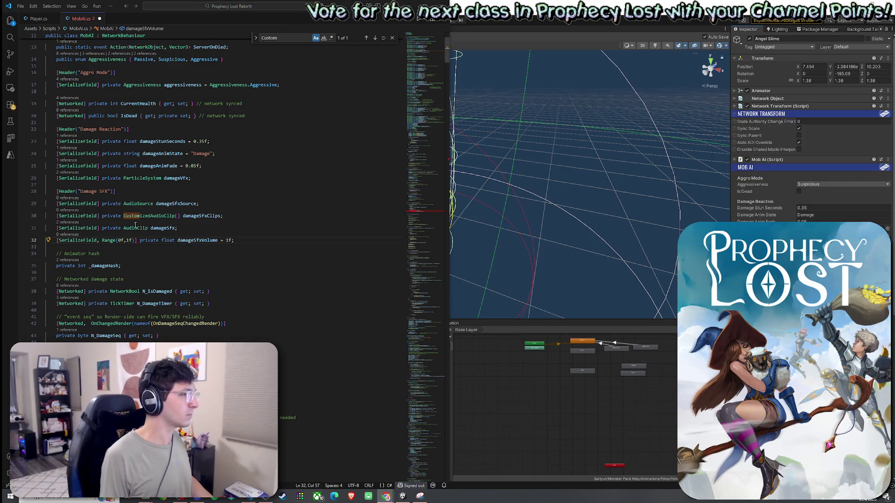
{"action": "scroll", "coordinate": [135, 225], "scroll_direction": "down", "scroll_amount": 20}
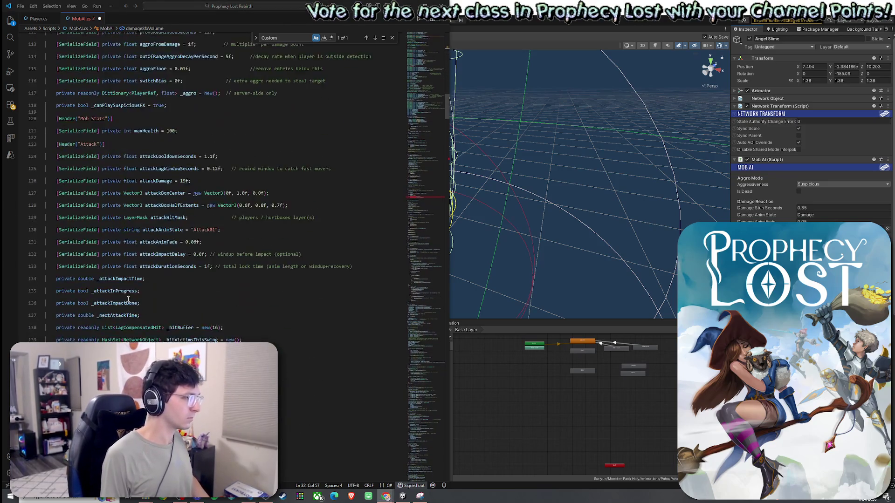
{"action": "scroll", "coordinate": [128, 299], "scroll_direction": "down", "scroll_amount": 5}
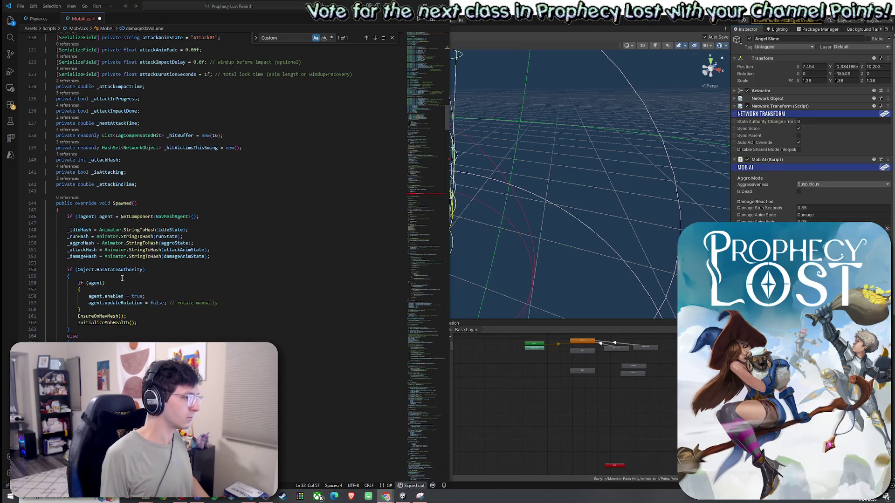
{"action": "key", "text": "alt+Tab"}
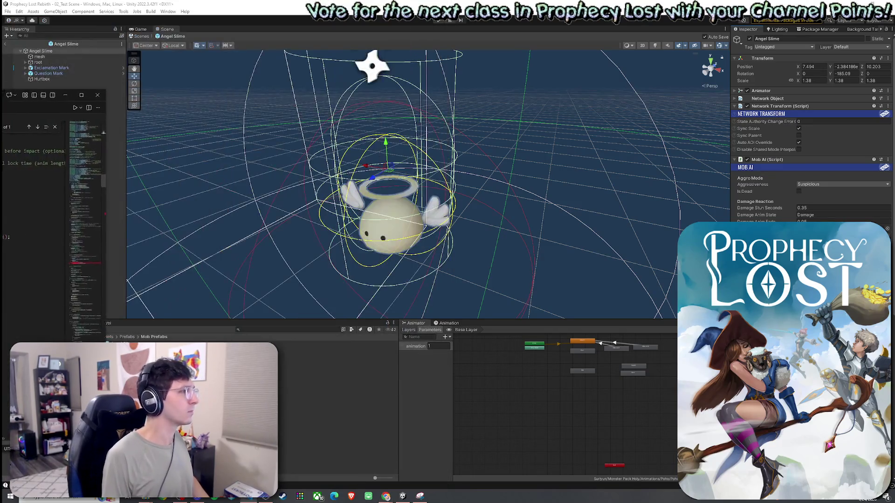
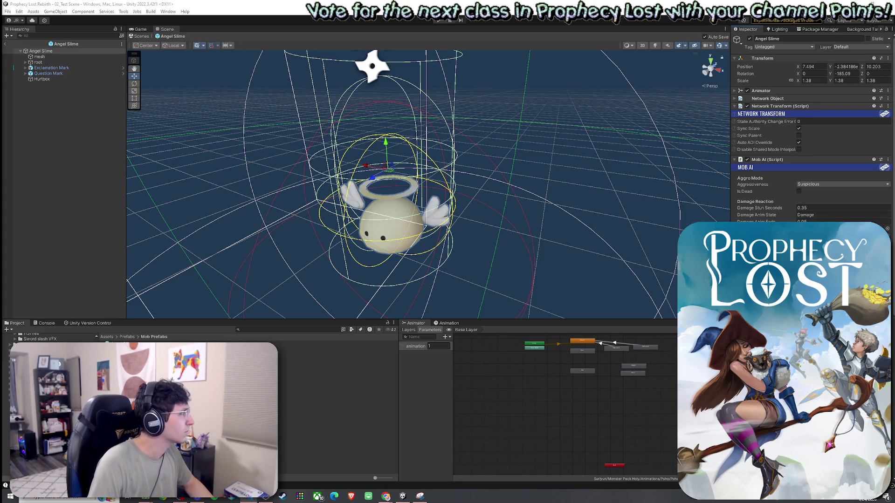
Switch between the Unity editor and the web browser, deselecting the Angel Slime object.
{"action": "left_click", "coordinate": [310, 82]}
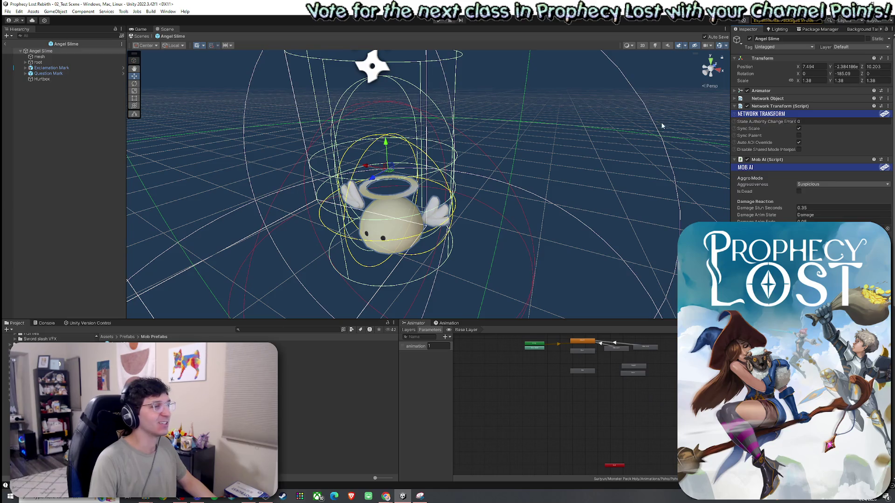
{"action": "left_click", "coordinate": [91, 93]}
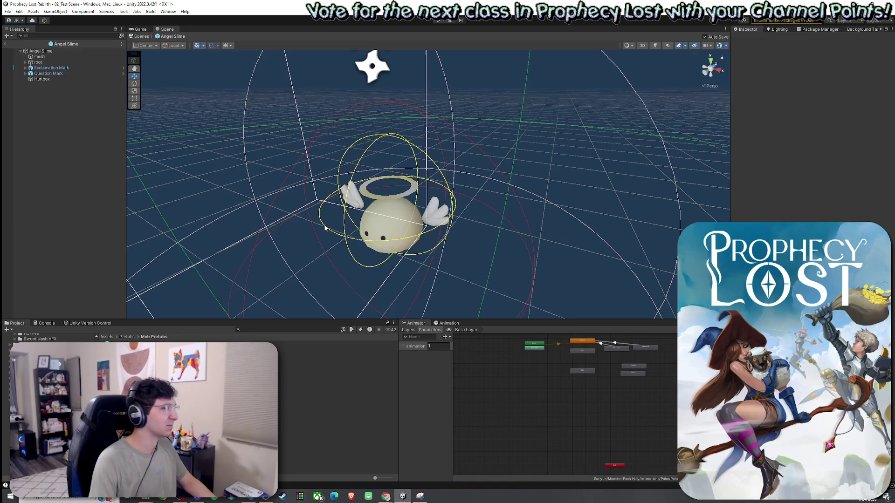
{"action": "key", "text": "alt+Tab"}
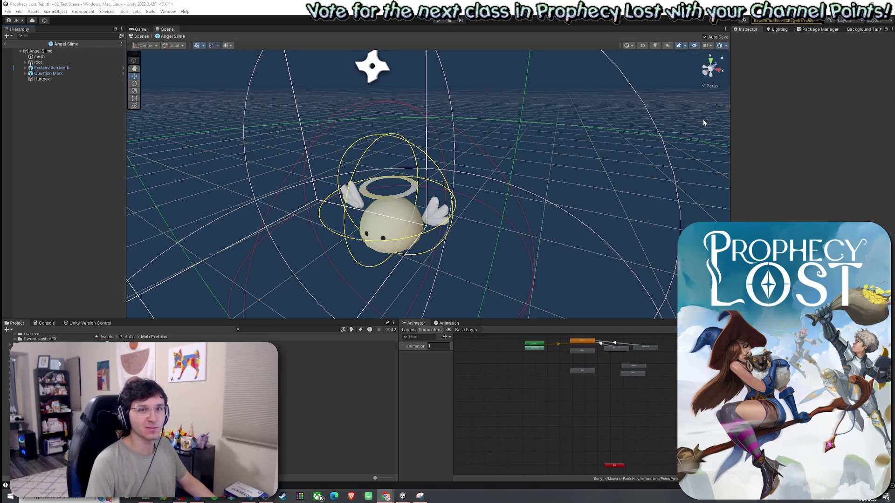
{"action": "key", "text": "alt+Tab"}
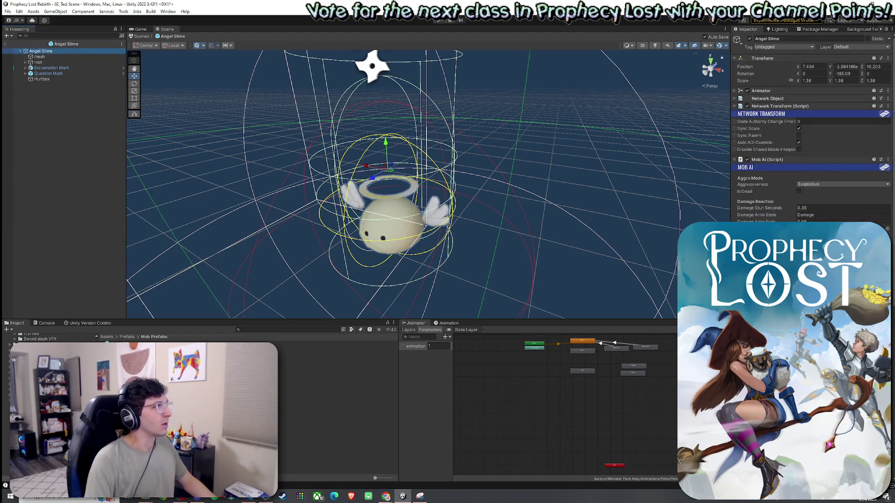
{"action": "key", "text": "alt+Tab"}
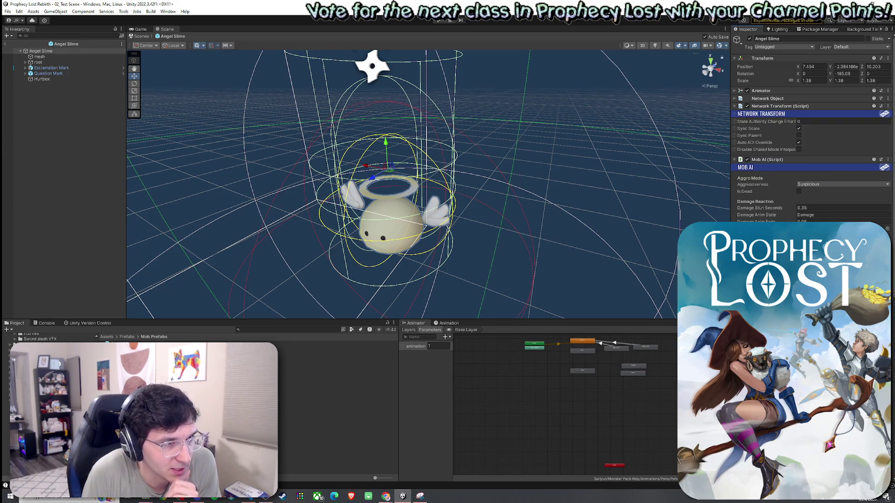
Set the first damage sound clip's volume to 0.5.
{"action": "scroll", "coordinate": [887, 186], "scroll_direction": "down", "scroll_amount": 6}
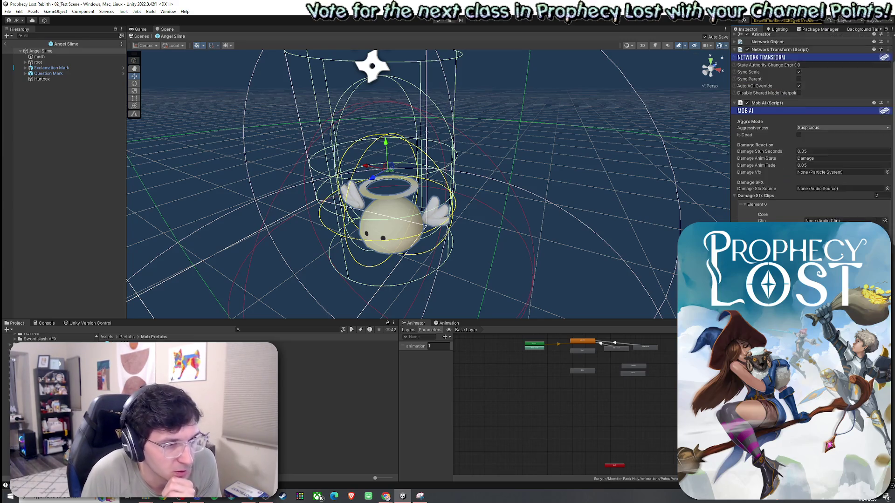
{"action": "left_click", "coordinate": [879, 179]}
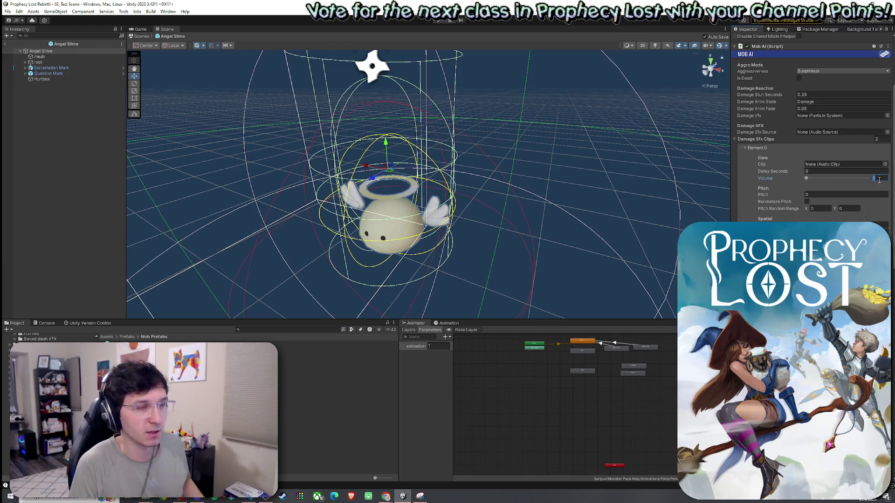
{"action": "type", "text": ".5"}
{"action": "key", "text": "Return"}
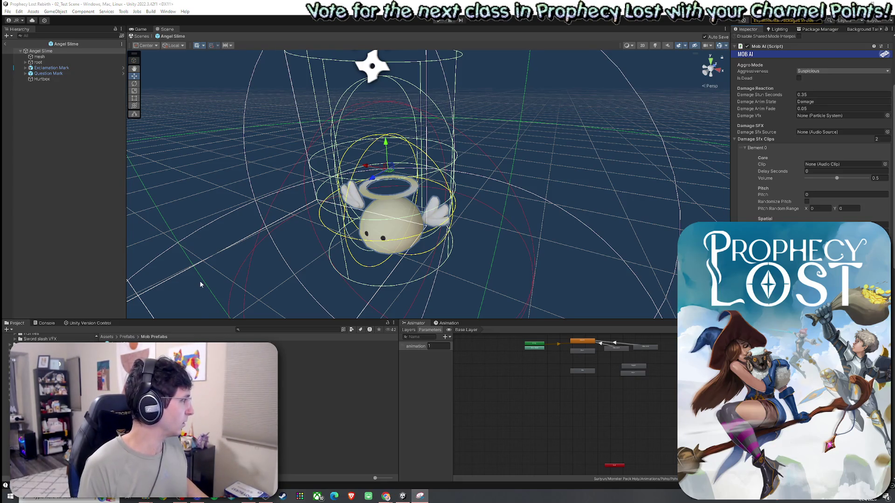
Assign GORE_Splat_Blunt_Hit_Bounce_mono as the first damage clip and collapse its settings.
{"action": "left_click", "coordinate": [885, 164]}
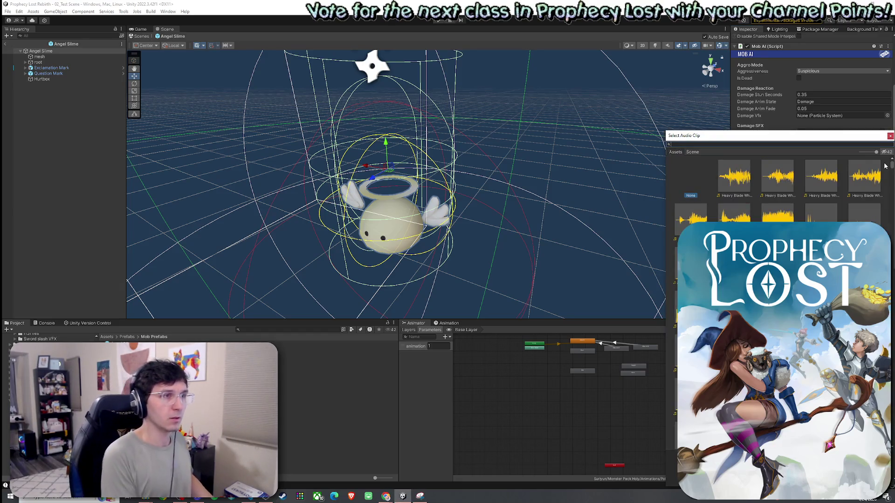
{"action": "type", "text": "GORE_"}
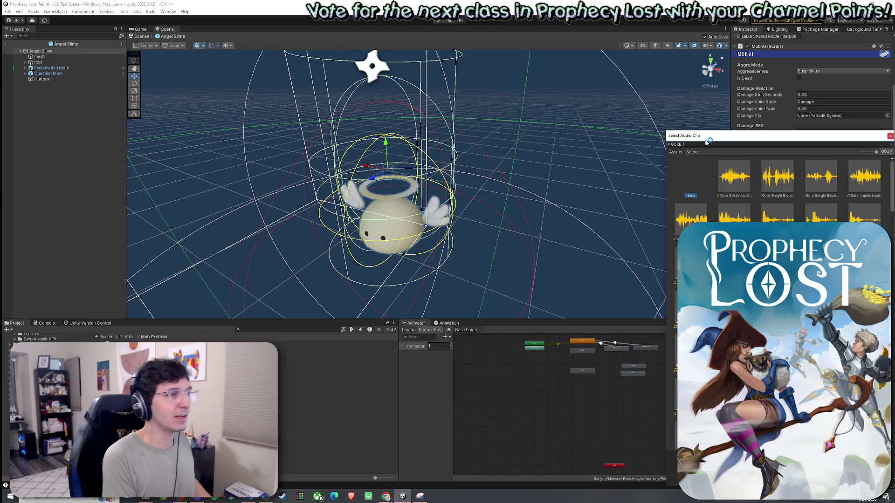
{"action": "type", "text": "Splat_"}
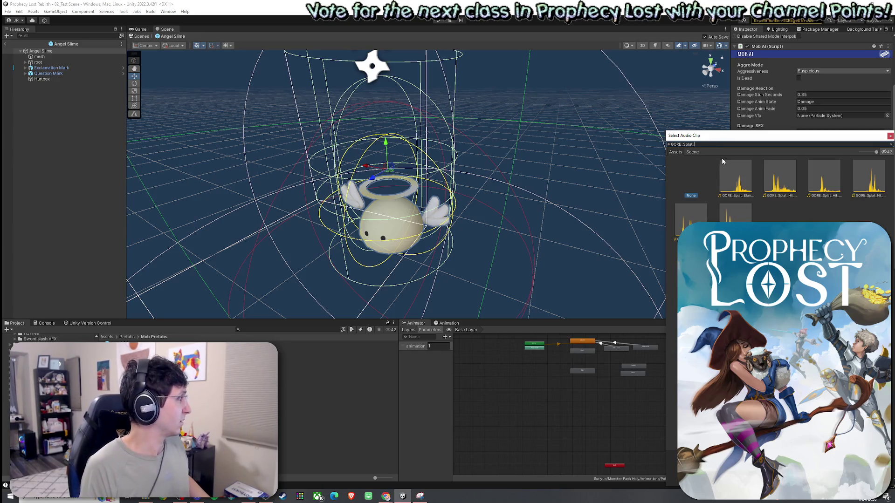
{"action": "left_click", "coordinate": [743, 186]}
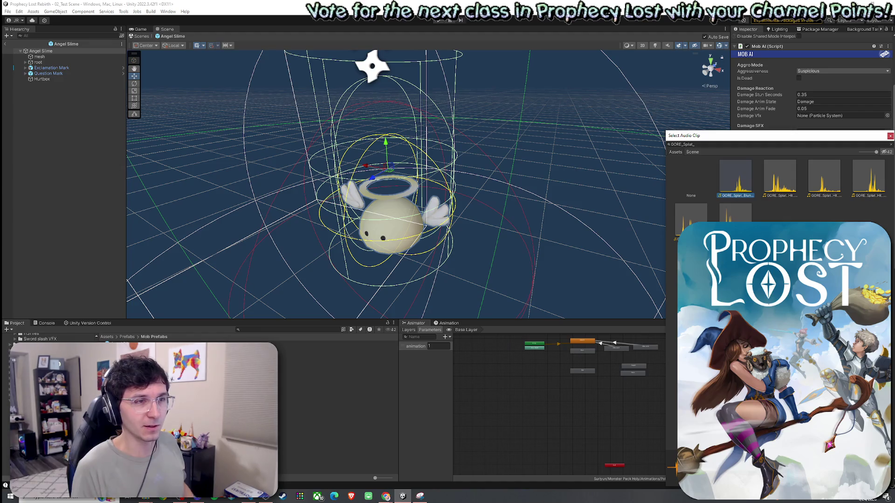
{"action": "key", "text": "Return"}
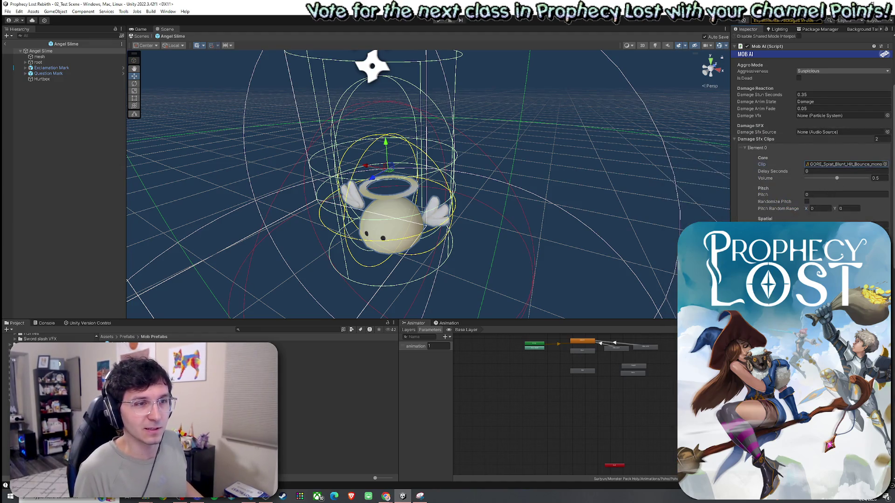
{"action": "left_click", "coordinate": [755, 148]}
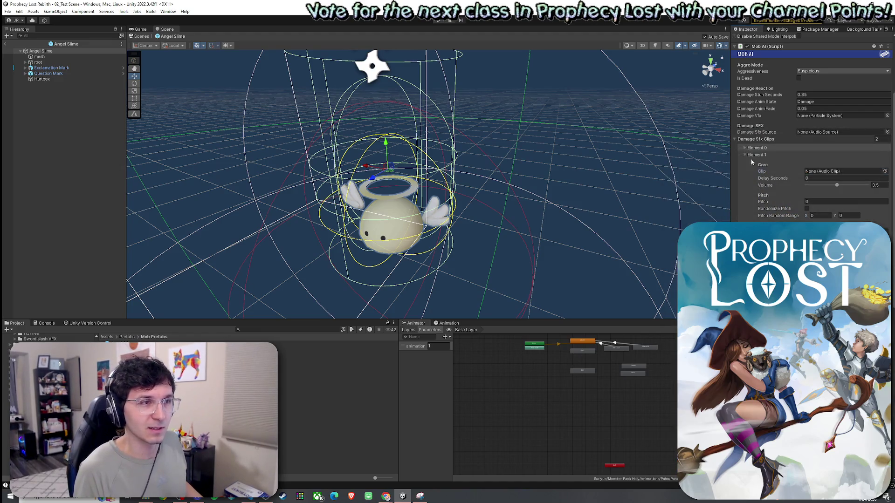
Browse 'splat' audio clips for the second damage sound without choosing one.
{"action": "left_click", "coordinate": [885, 171]}
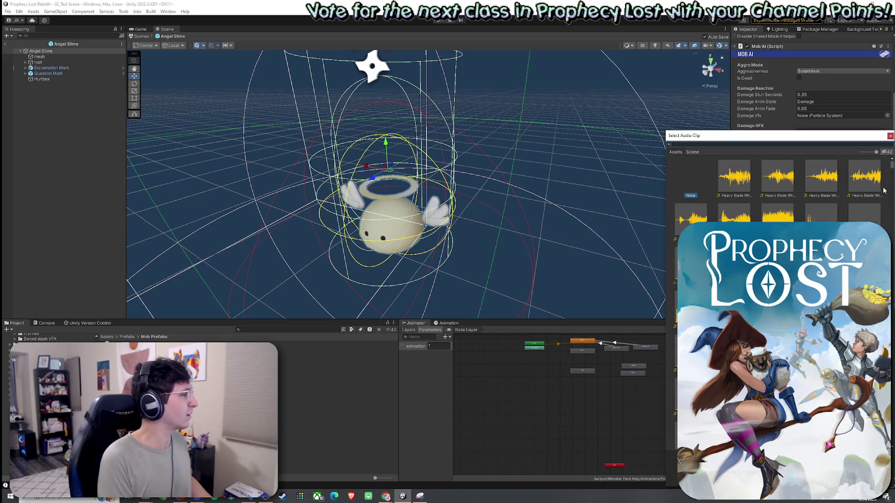
{"action": "type", "text": "splat"}
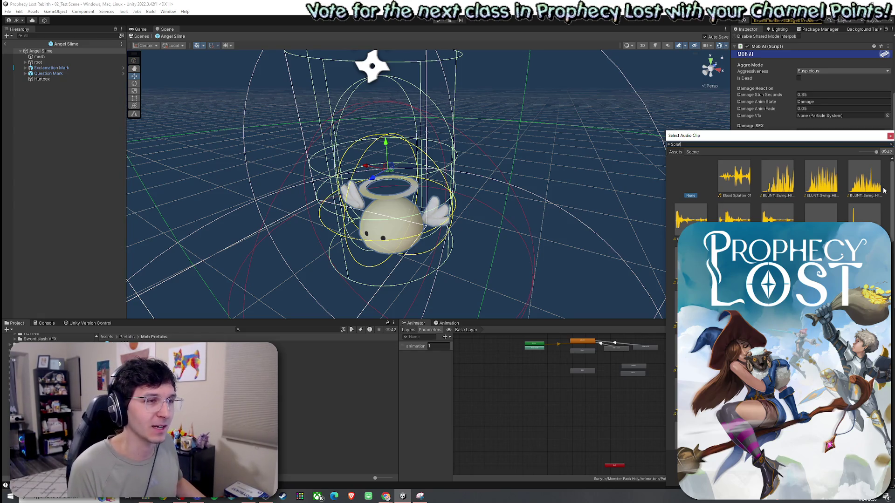
{"action": "left_click_drag", "start_coordinate": [833, 136], "coordinate": [698, 116]}
{"action": "left_click", "coordinate": [754, 117]}
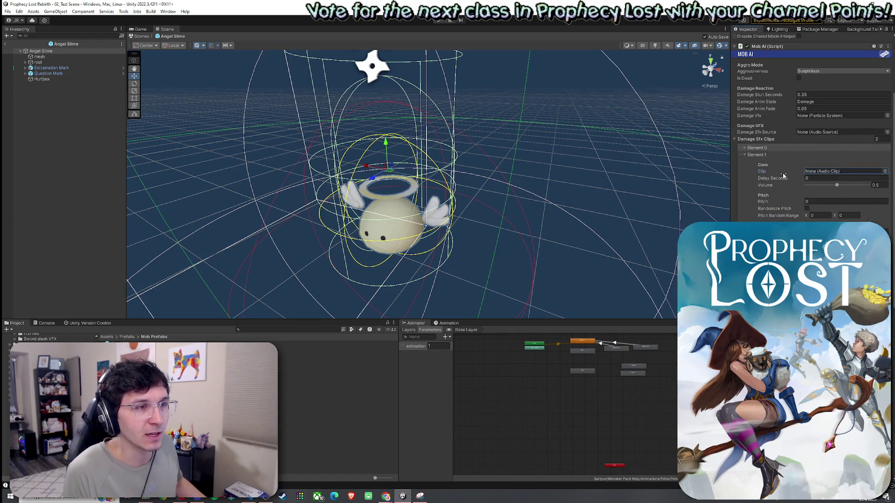
Enable randomized pitch on the first damage clip with a range of 1 to 1.2.
{"action": "left_click", "coordinate": [749, 154]}
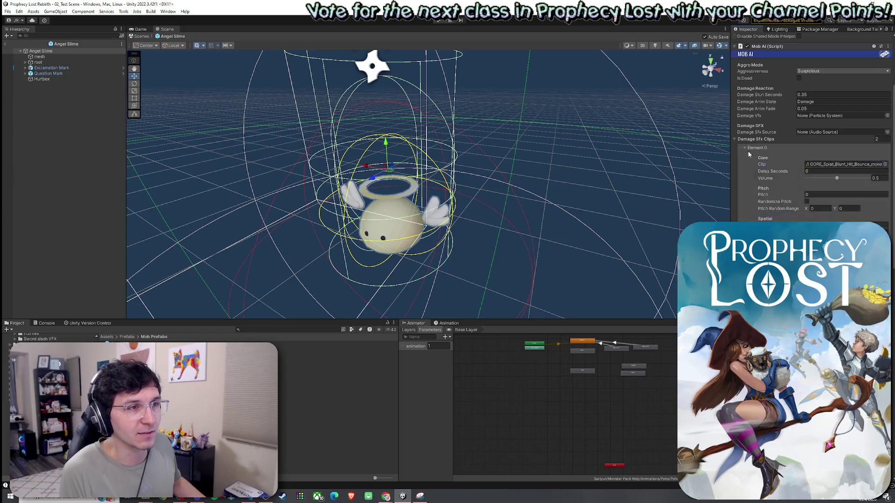
{"action": "left_click", "coordinate": [806, 202]}
{"action": "left_click", "coordinate": [825, 209]}
{"action": "type", "text": "1.1"}
{"action": "key", "text": "Tab"}
{"action": "type", "text": "1.2"}
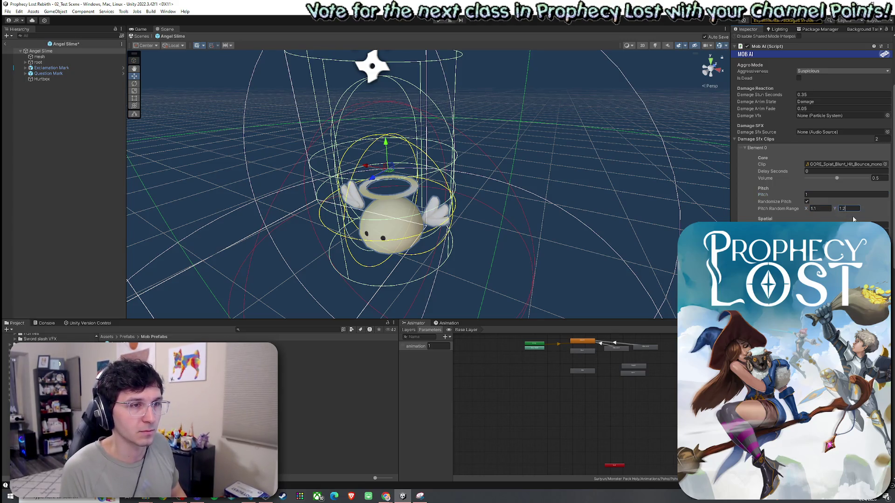
{"action": "left_click", "coordinate": [820, 209]}
{"action": "type", "text": "1"}
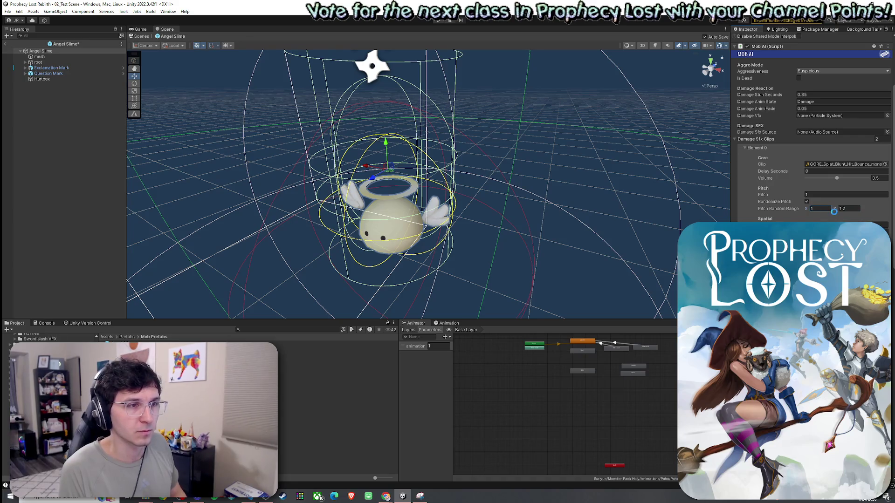
{"action": "left_click", "coordinate": [748, 148]}
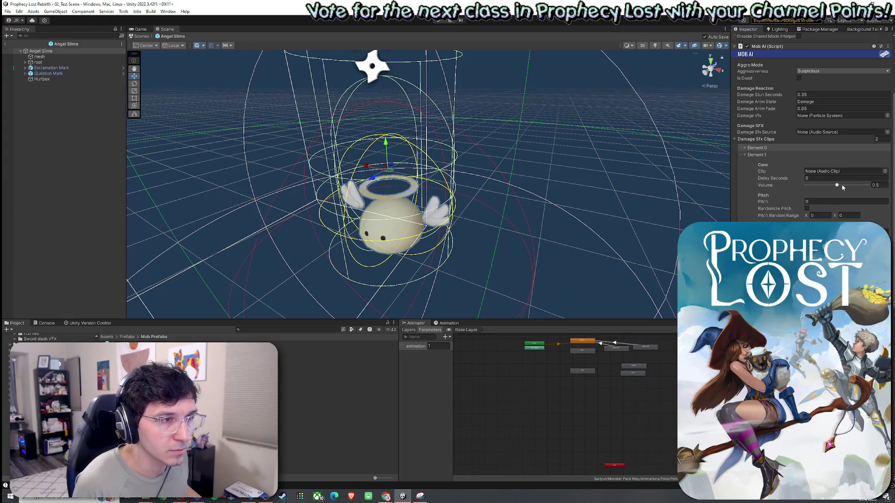
Enable randomized pitch on the second damage clip with an upper bound of 1.2.
{"action": "left_click", "coordinate": [806, 209]}
{"action": "left_click", "coordinate": [822, 216]}
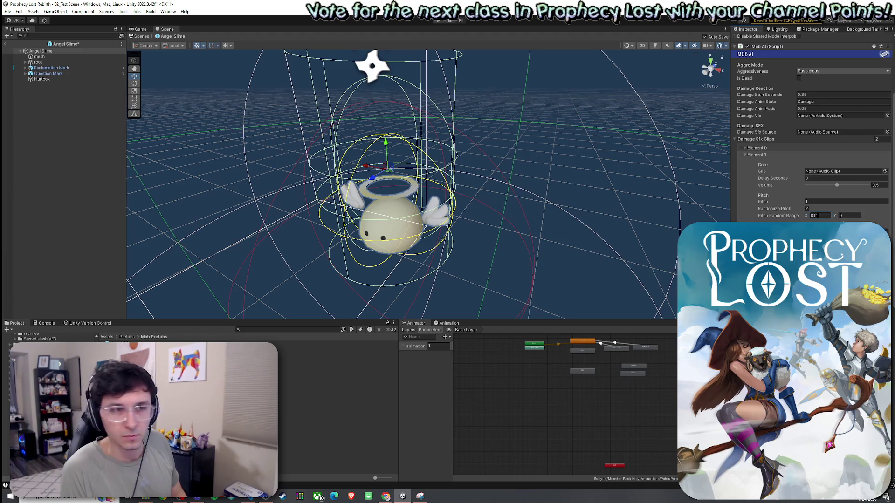
{"action": "left_click", "coordinate": [853, 217]}
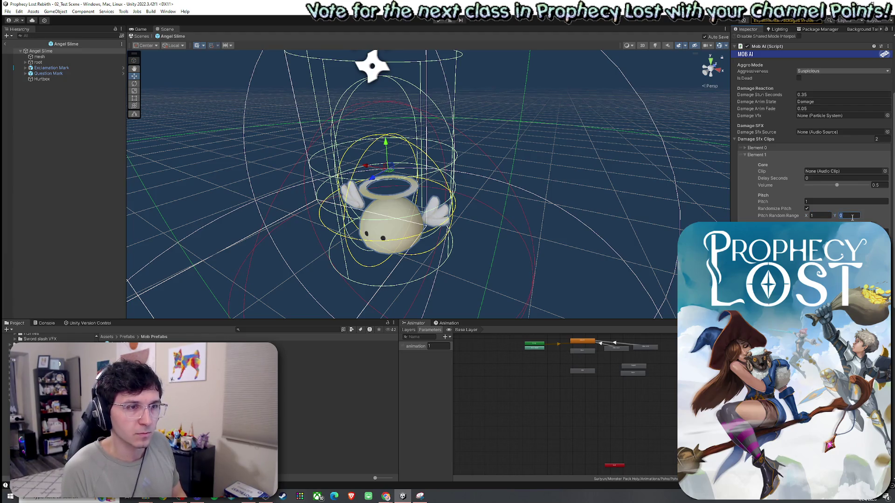
{"action": "type", "text": "1.2"}
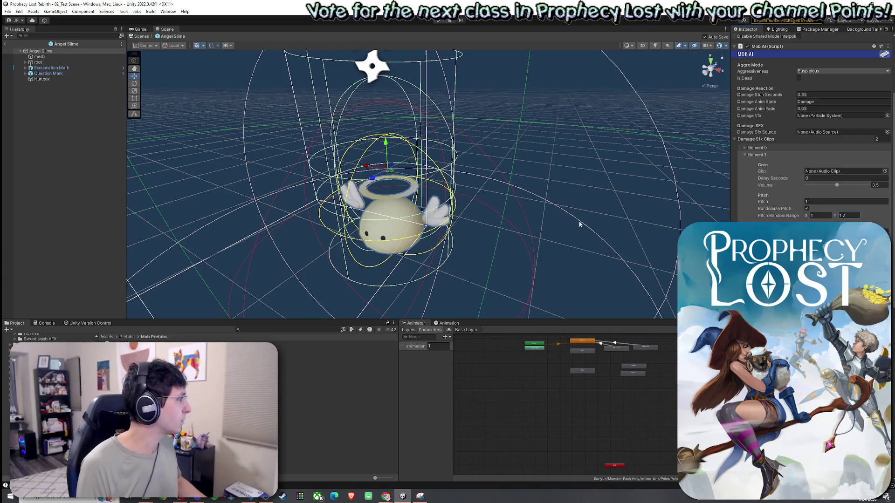
Assign GORE_Splat_Hit_Bubbles_mono to the second damage clip and collapse the clip settings.
{"action": "left_click", "coordinate": [885, 171]}
{"action": "type", "text": "H"}
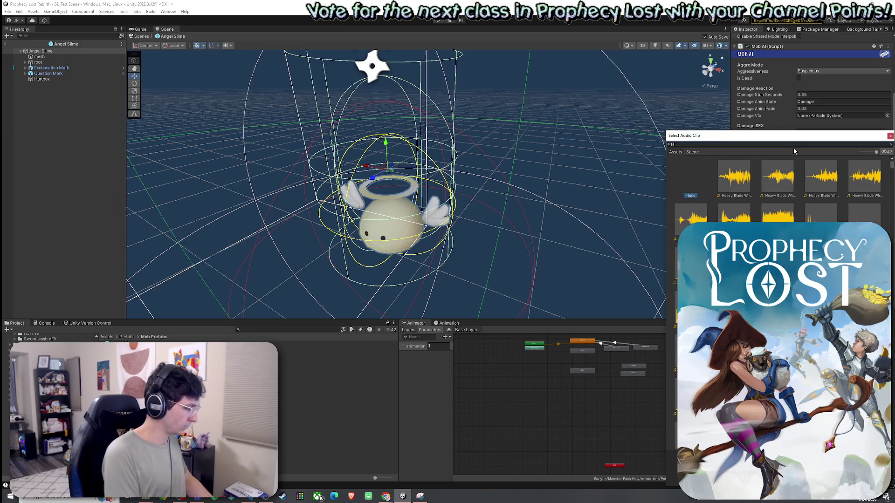
{"action": "type", "text": "it_bubbles"}
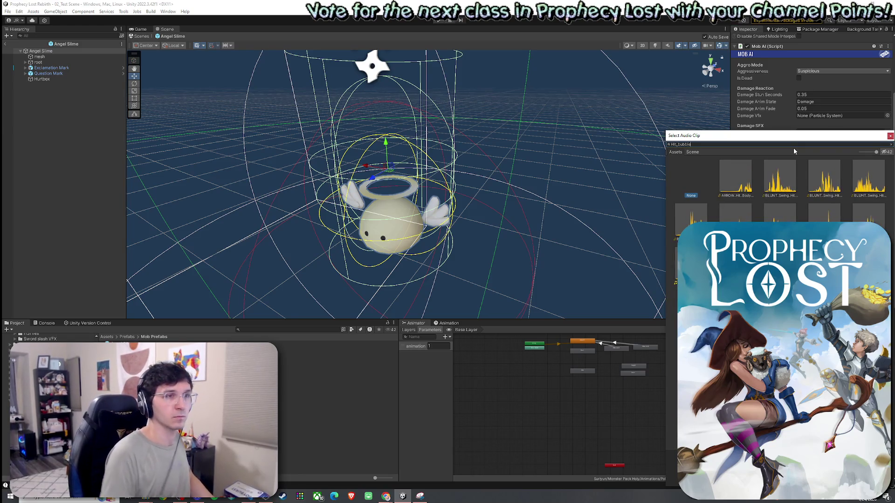
{"action": "double_click", "coordinate": [740, 193]}
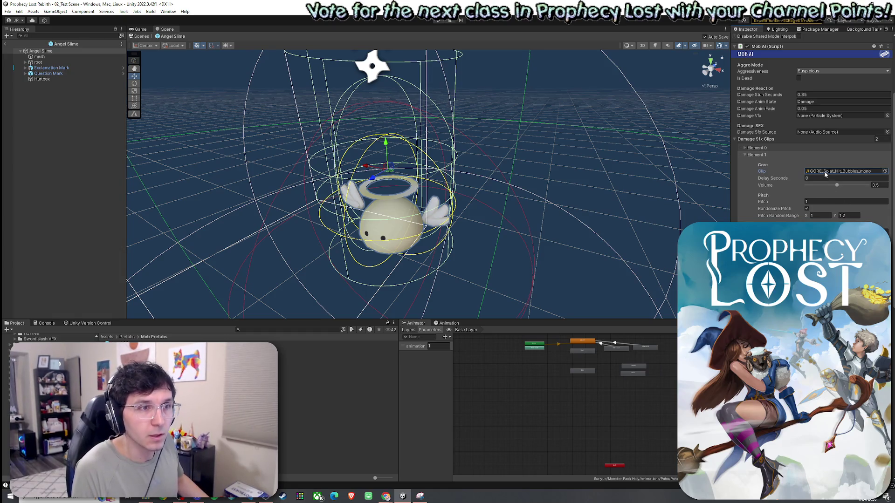
{"action": "left_click", "coordinate": [745, 148]}
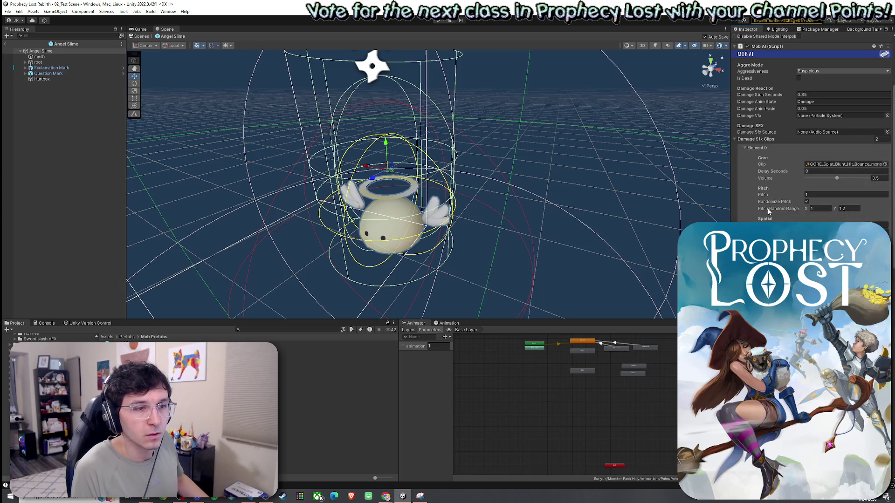
{"action": "scroll", "coordinate": [792, 140], "scroll_direction": "down", "scroll_amount": 2}
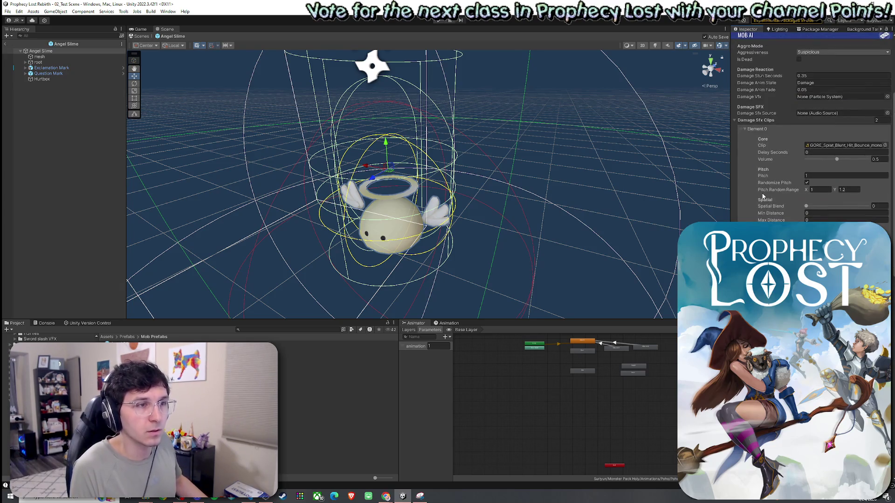
{"action": "left_click", "coordinate": [746, 130]}
{"action": "scroll", "coordinate": [785, 140], "scroll_direction": "up", "scroll_amount": 10}
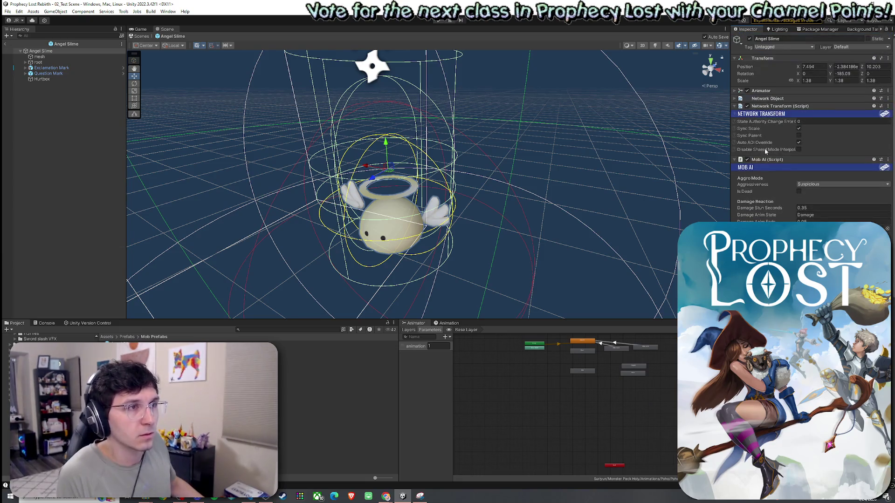
{"action": "left_click", "coordinate": [744, 160]}
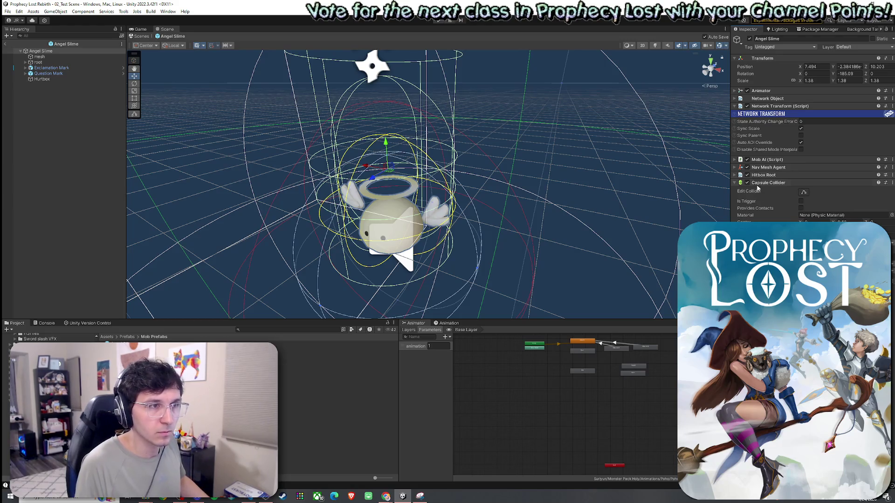
{"action": "left_click", "coordinate": [736, 160]}
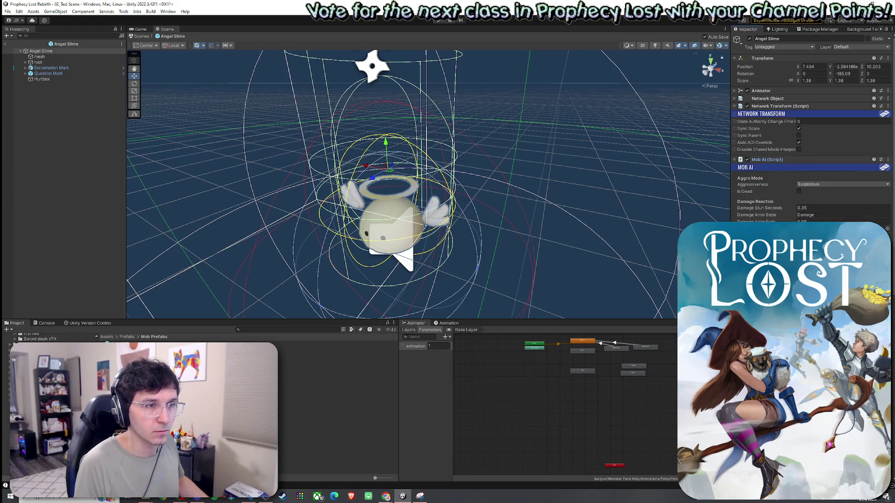
{"action": "scroll", "coordinate": [811, 131], "scroll_direction": "down", "scroll_amount": 10}
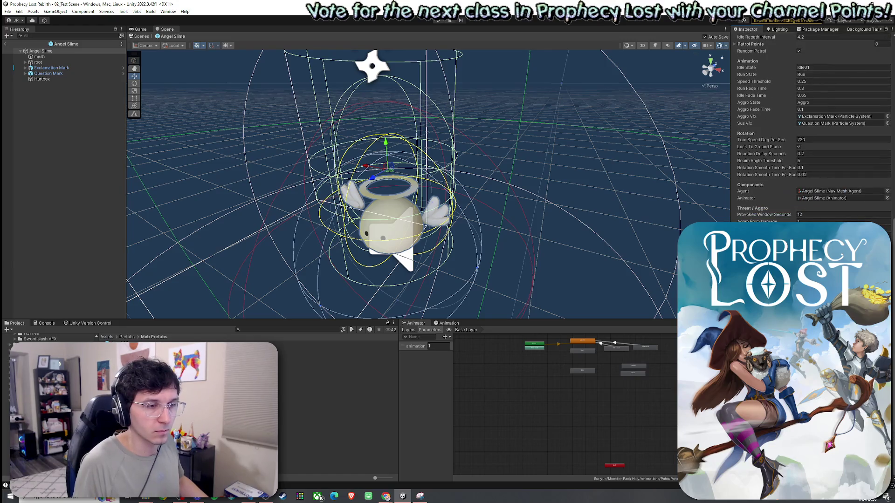
{"action": "scroll", "coordinate": [799, 70], "scroll_direction": "up", "scroll_amount": 5}
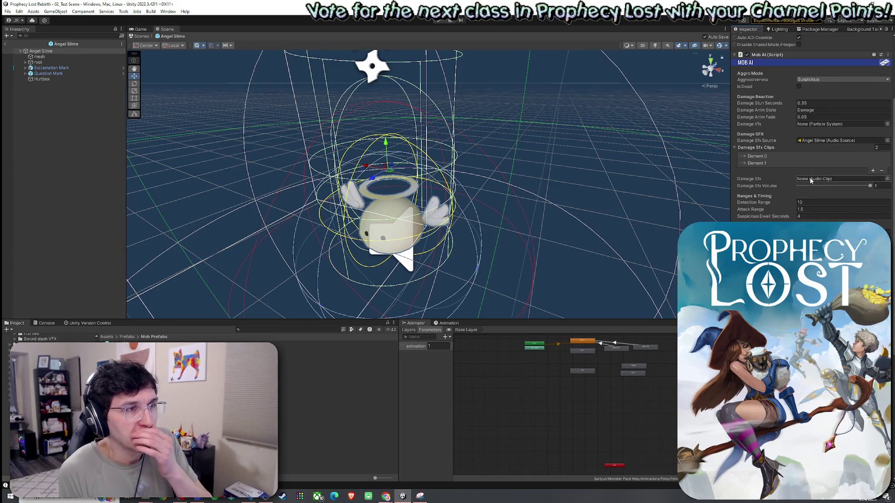
{"action": "left_click", "coordinate": [755, 148]}
{"action": "left_click", "coordinate": [755, 147]}
{"action": "left_click", "coordinate": [755, 147]}
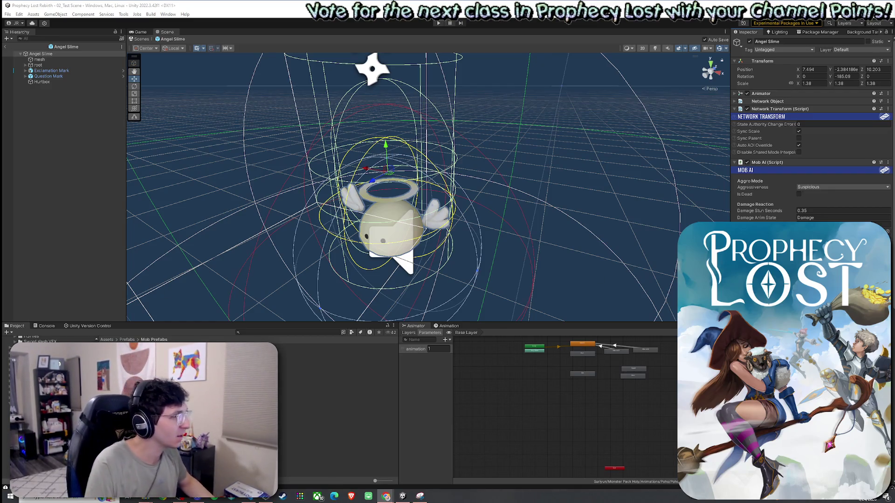
Review the damage sound clips in the Inspector, then save the scene.
{"action": "scroll", "coordinate": [767, 208], "scroll_direction": "down", "scroll_amount": 3}
{"action": "left_click", "coordinate": [756, 199]}
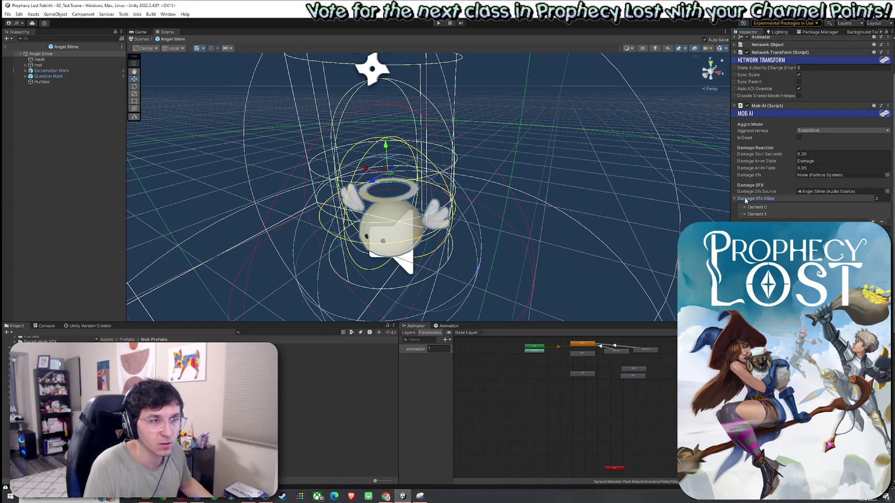
{"action": "left_click", "coordinate": [745, 208]}
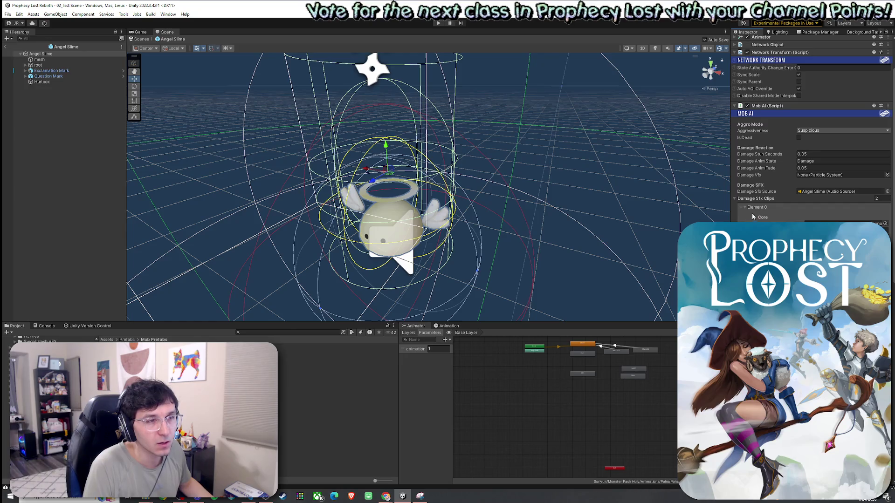
{"action": "left_click", "coordinate": [746, 207]}
{"action": "left_click", "coordinate": [735, 199]}
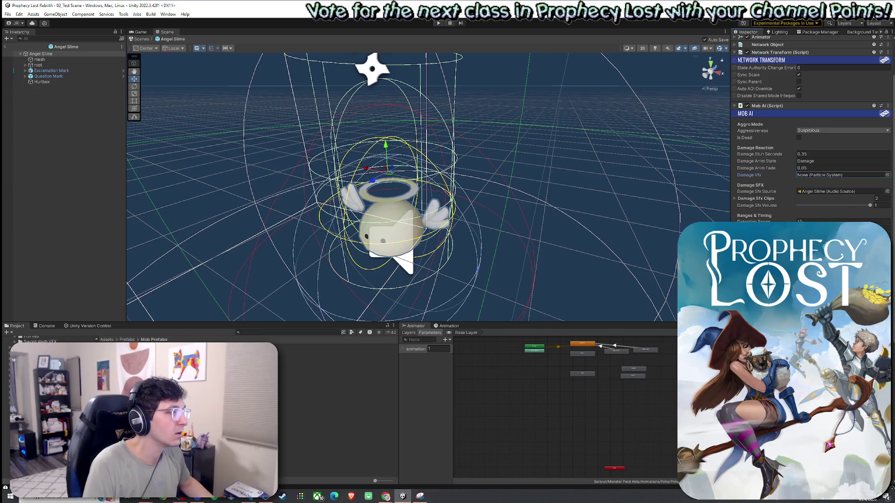
{"action": "left_click", "coordinate": [7, 14]}
{"action": "left_click", "coordinate": [21, 58]}
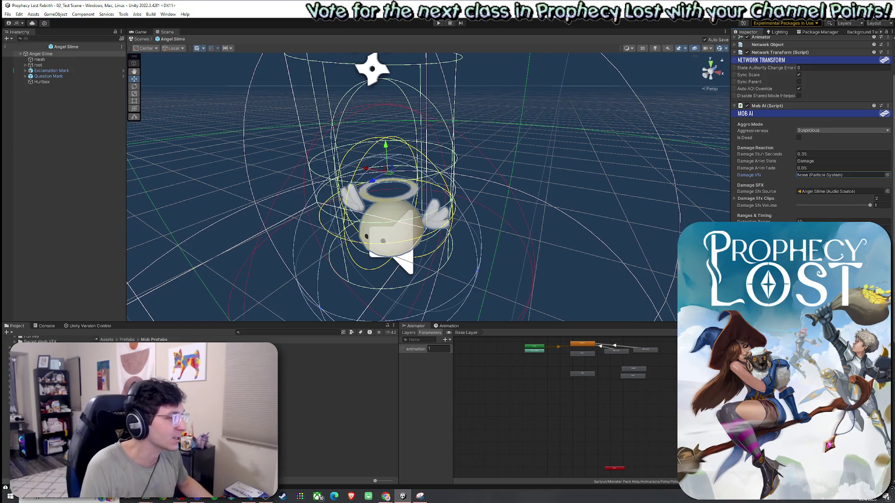
Search the Project assets for 'lllow goo', then clear the search.
{"action": "left_click", "coordinate": [264, 335]}
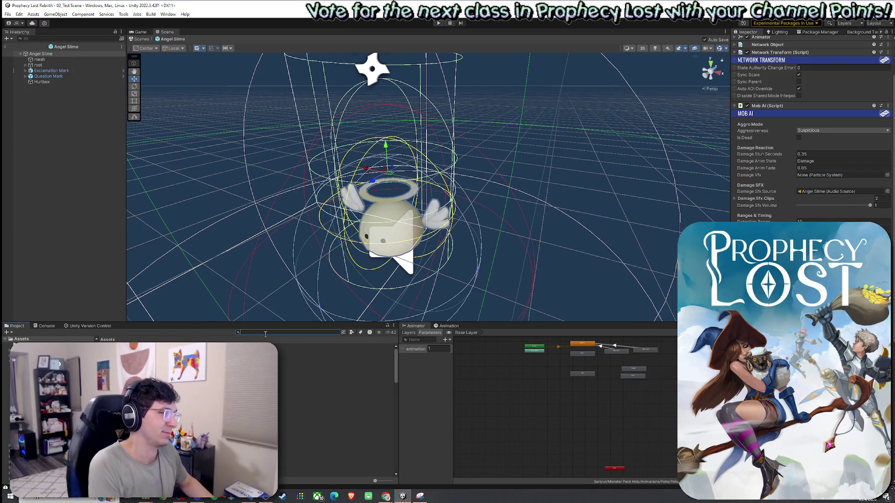
{"action": "type", "text": "l"}
{"action": "type", "text": "llow goo"}
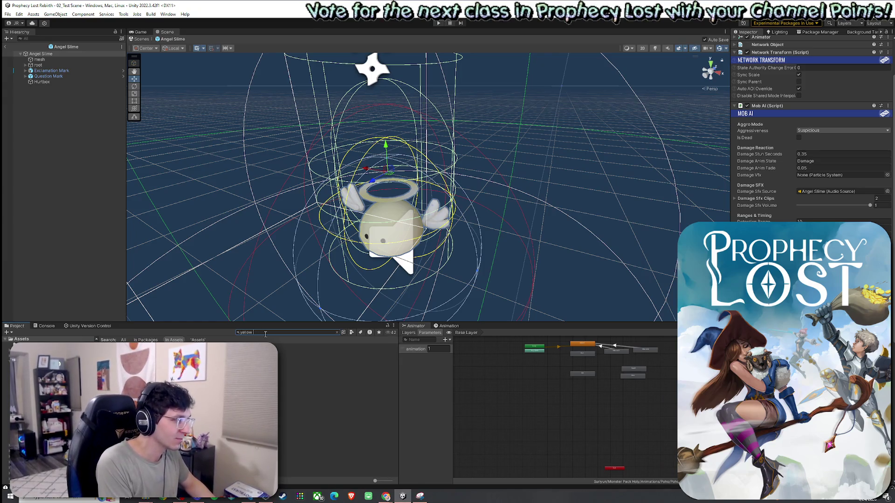
{"action": "key", "text": "BackSpace"}
{"action": "key", "text": "BackSpace"}
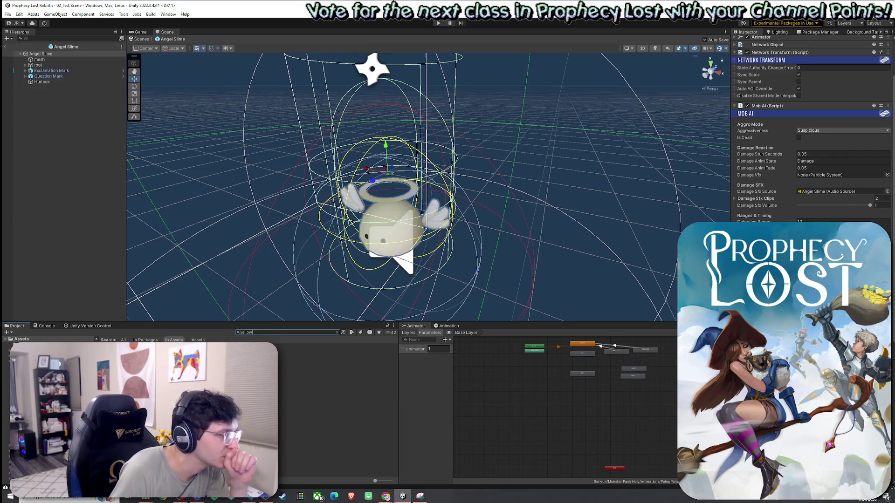
{"action": "key", "text": "Escape"}
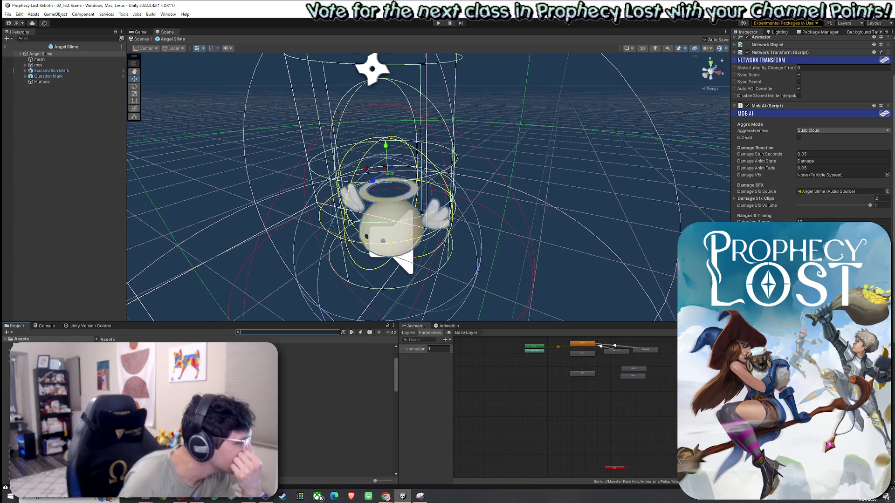
Open Assets > VFX_Klaus > Prefabs > Hyper Casual FX and select HCFX_Energy_01.
{"action": "scroll", "coordinate": [336, 410], "scroll_direction": "down", "scroll_amount": 10}
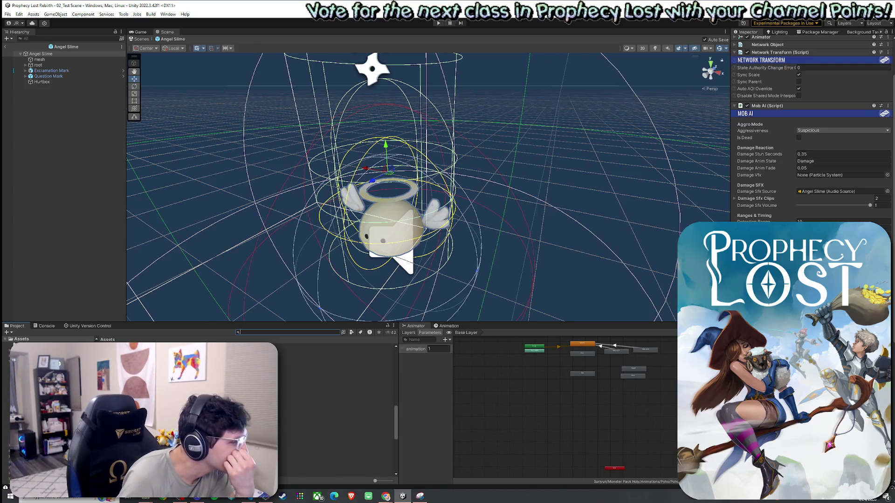
{"action": "double_click", "coordinate": [326, 410]}
{"action": "double_click", "coordinate": [326, 357]}
{"action": "double_click", "coordinate": [327, 346]}
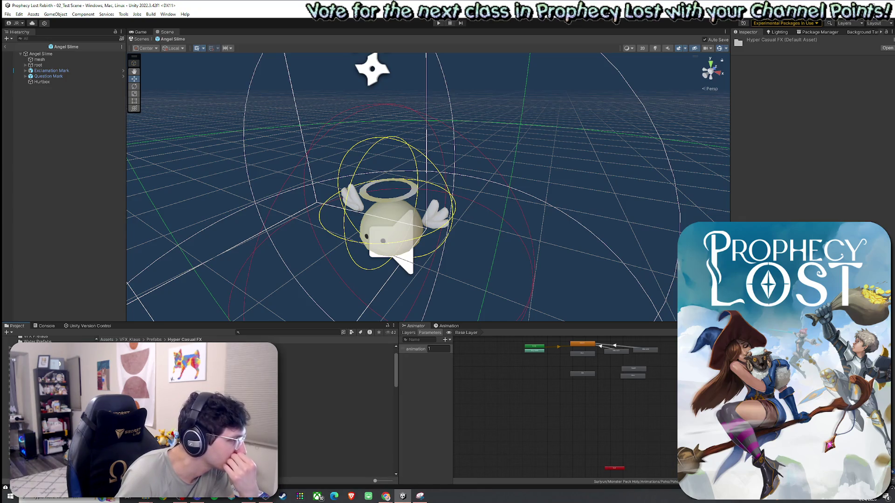
{"action": "scroll", "coordinate": [326, 410], "scroll_direction": "down", "scroll_amount": 5}
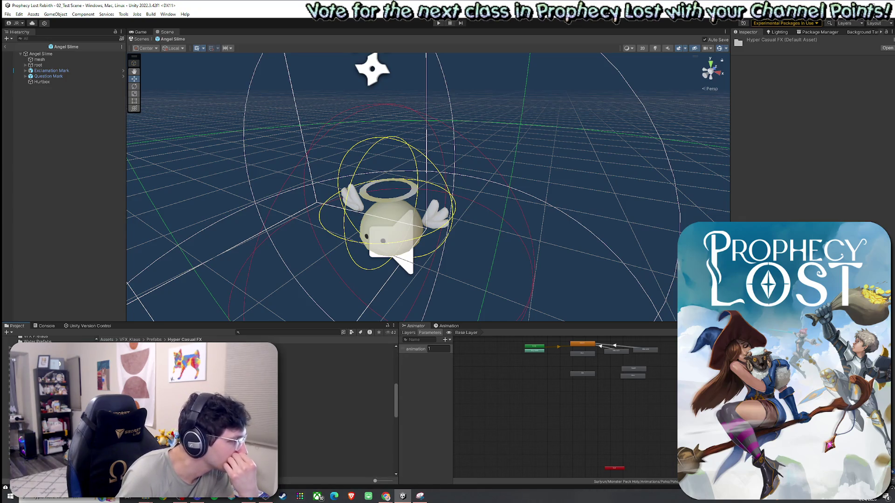
{"action": "left_click", "coordinate": [326, 391]}
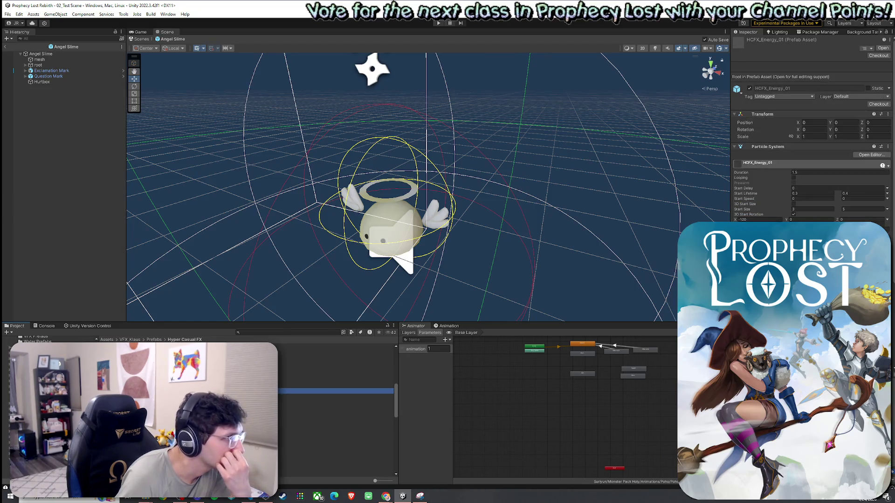
Preview the energy effects HCFX_Energy_01, HCFX_Energy_03 and HCFX_Energy_06.
{"action": "double_click", "coordinate": [327, 391]}
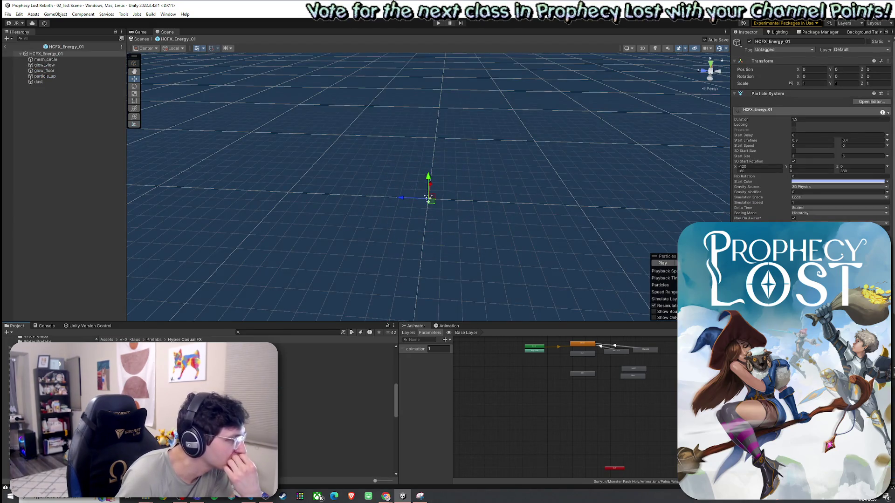
{"action": "left_click", "coordinate": [326, 401]}
{"action": "double_click", "coordinate": [326, 413]}
{"action": "key", "text": "Down"}
{"action": "key", "text": "Down"}
{"action": "key", "text": "Down"}
{"action": "key", "text": "Return"}
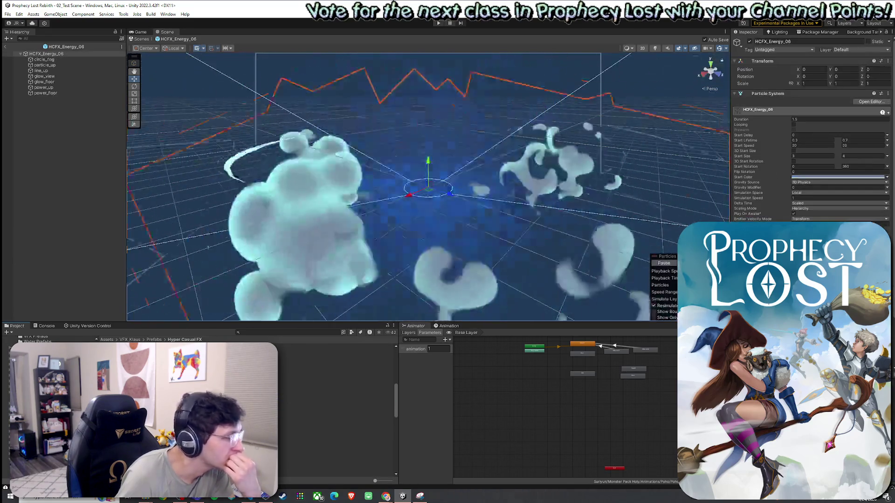
Step through the following prefabs, previewing HCFX_Hit_02 through HCFX_Hit_05.
{"action": "scroll", "coordinate": [336, 410], "scroll_direction": "down", "scroll_amount": 2}
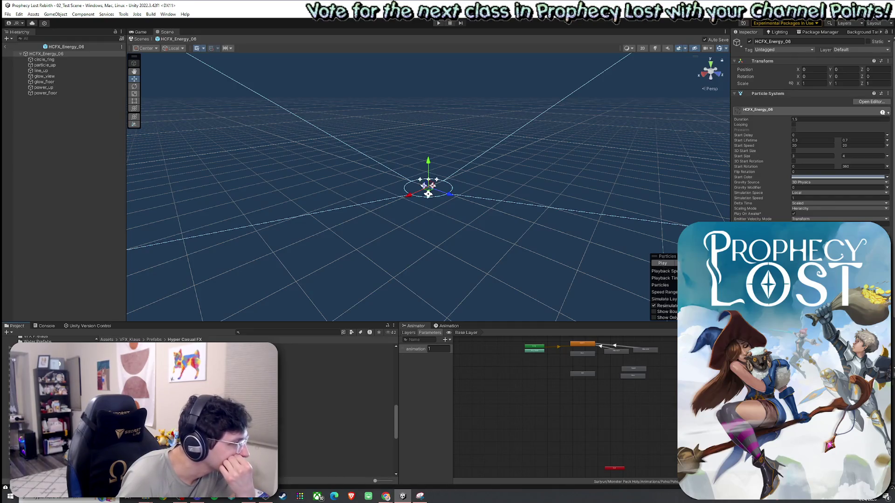
{"action": "key", "text": "Down"}
{"action": "key", "text": "Return"}
{"action": "key", "text": "Down"}
{"action": "key", "text": "Return"}
{"action": "key", "text": "Down"}
{"action": "key", "text": "Return"}
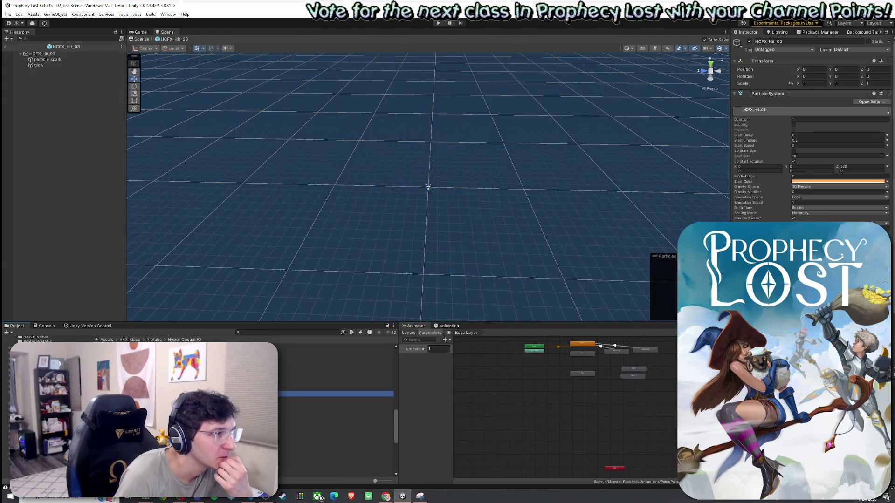
{"action": "key", "text": "Down"}
{"action": "key", "text": "Return"}
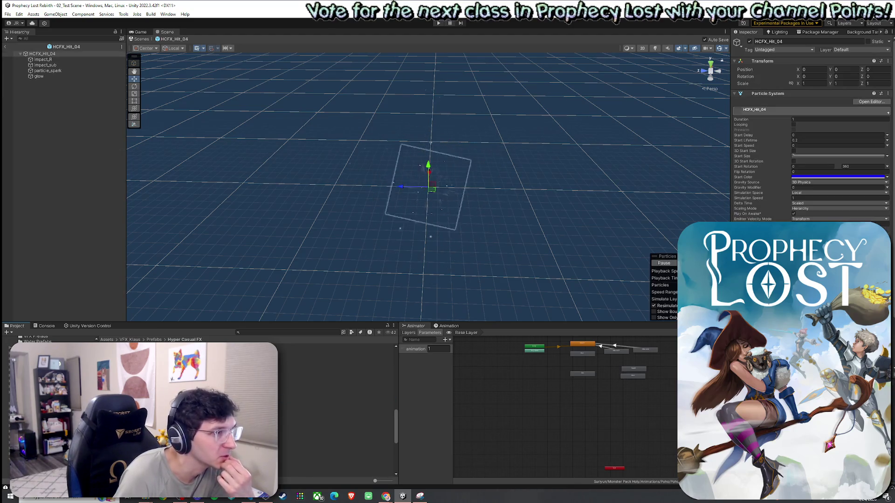
{"action": "key", "text": "Down"}
{"action": "key", "text": "Return"}
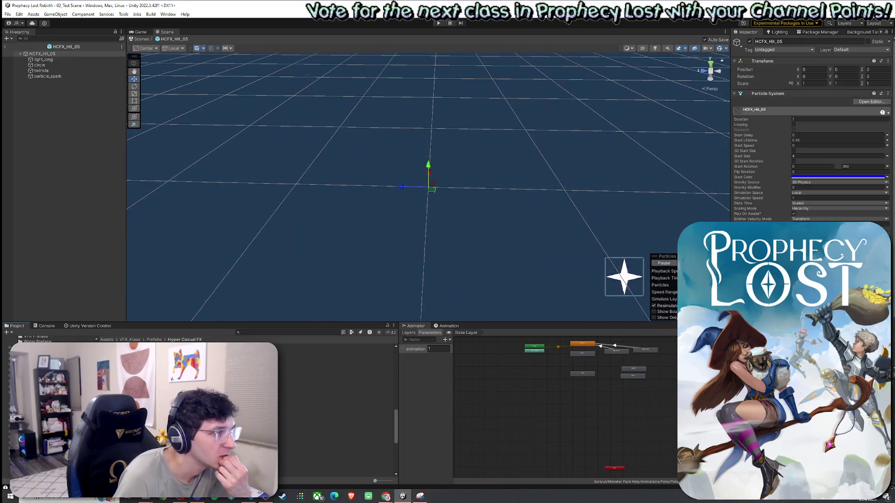
Preview hit effects HCFX_Hit_06 through HCFX_Hit_10.
{"action": "key", "text": "Down"}
{"action": "key", "text": "Return"}
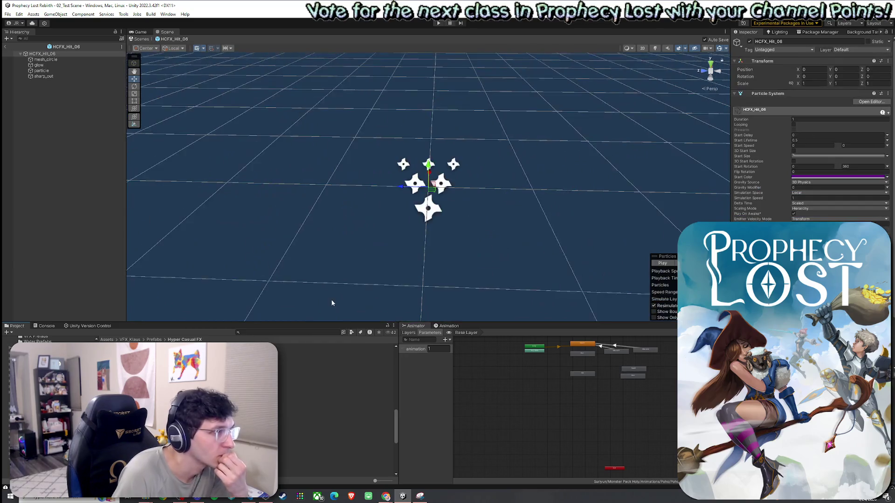
{"action": "key", "text": "Down"}
{"action": "key", "text": "Return"}
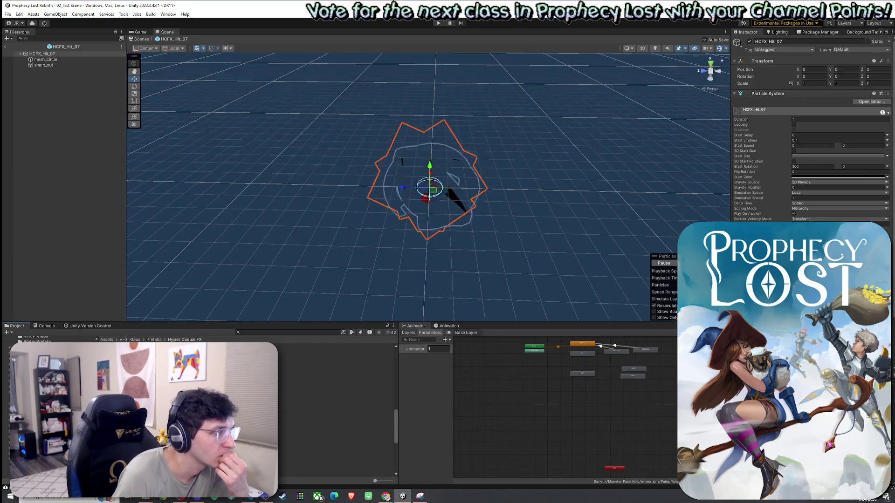
{"action": "key", "text": "Down"}
{"action": "key", "text": "Return"}
{"action": "key", "text": "Down"}
{"action": "key", "text": "Return"}
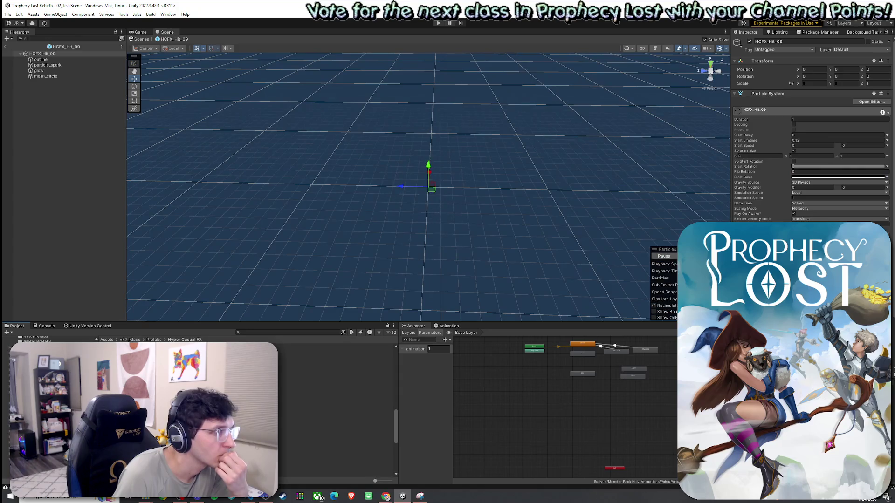
{"action": "key", "text": "Down"}
{"action": "key", "text": "Return"}
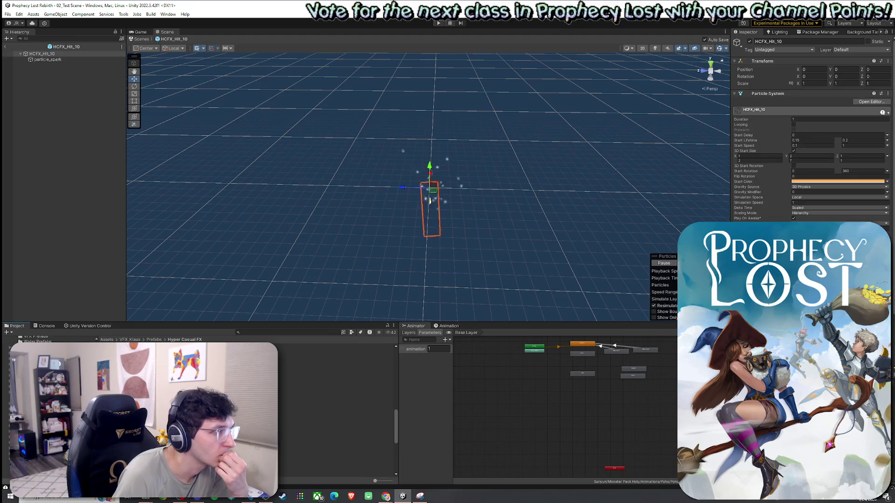
Preview HCFX_Hit_11, then return to HCFX_Hit_10.
{"action": "key", "text": "Down"}
{"action": "key", "text": "Return"}
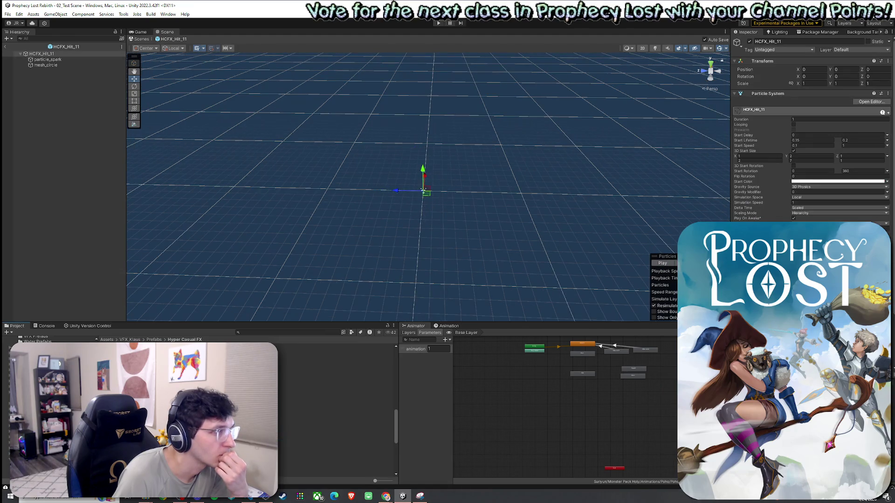
{"action": "key", "text": "Up"}
{"action": "key", "text": "Return"}
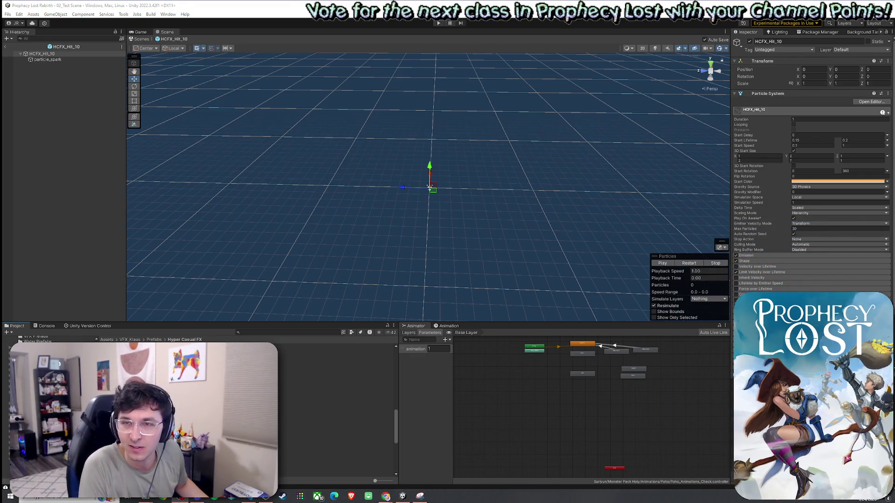
{"action": "left_click", "coordinate": [269, 8]}
{"action": "left_click", "coordinate": [8, 14]}
{"action": "key", "text": "Escape"}
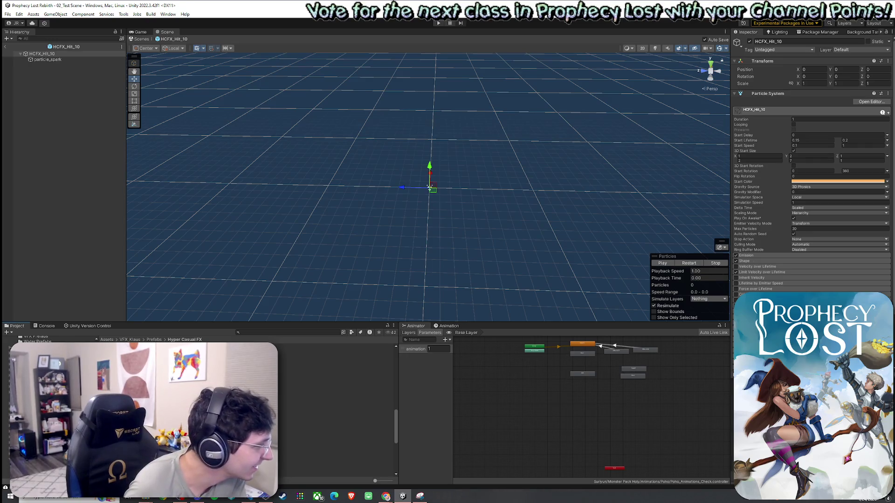
{"action": "scroll", "coordinate": [261, 410], "scroll_direction": "down", "scroll_amount": 3}
{"action": "scroll", "coordinate": [261, 410], "scroll_direction": "down", "scroll_amount": 2}
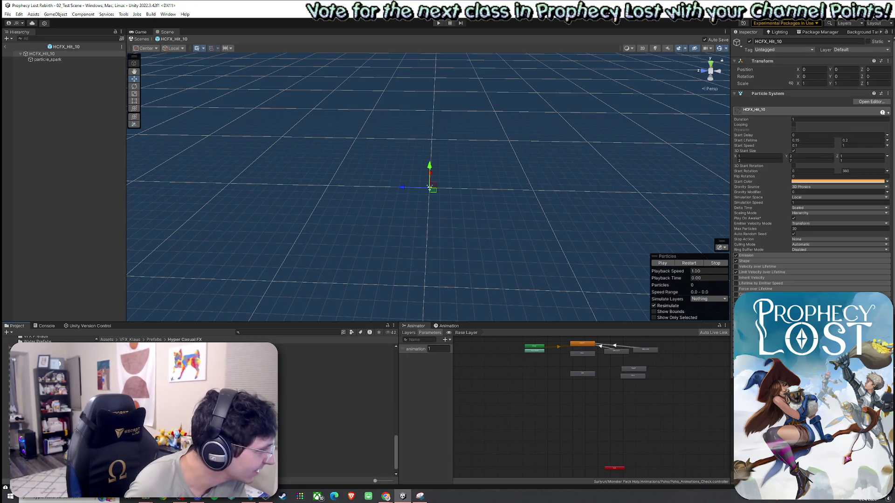
{"action": "scroll", "coordinate": [261, 410], "scroll_direction": "down", "scroll_amount": 2}
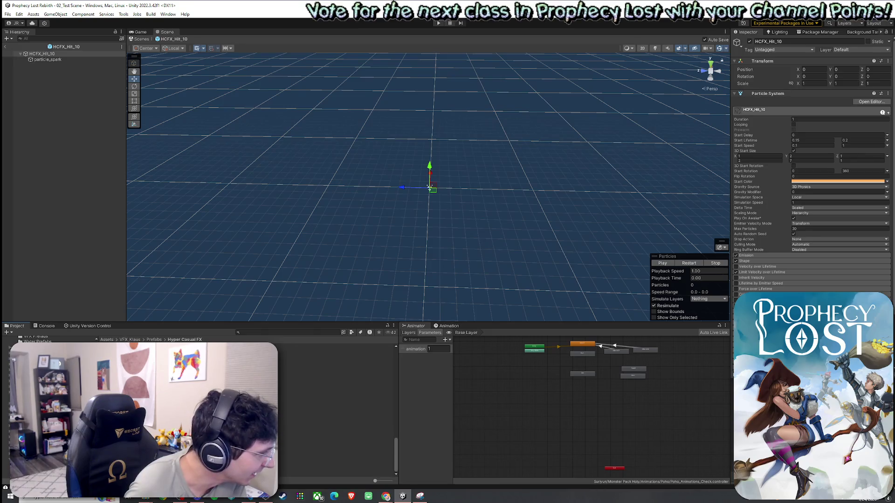
{"action": "scroll", "coordinate": [261, 410], "scroll_direction": "up", "scroll_amount": 3}
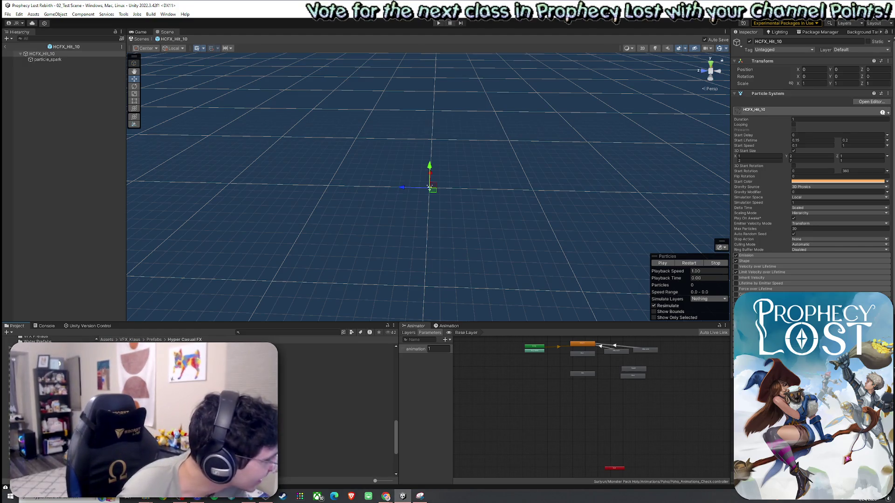
{"action": "scroll", "coordinate": [198, 408], "scroll_direction": "down", "scroll_amount": 5}
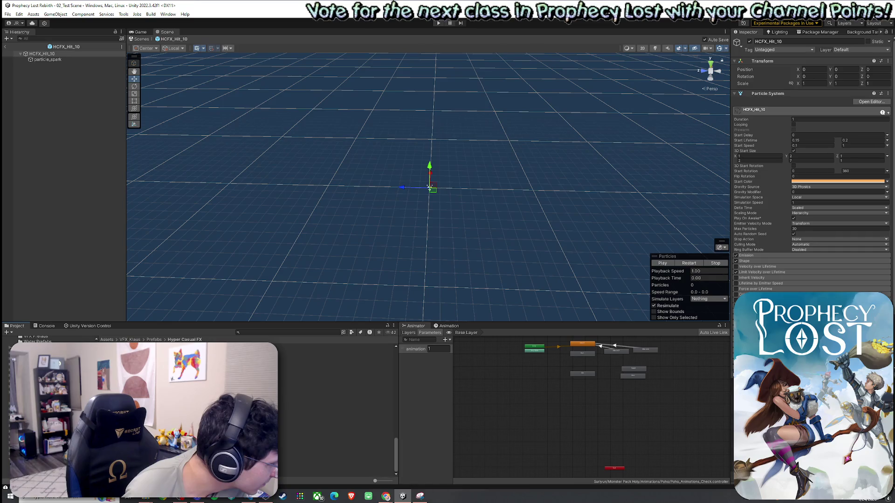
Preview HCFX_Splash_01, 02 and 03, comparing them and stopping playback.
{"action": "double_click", "coordinate": [354, 441]}
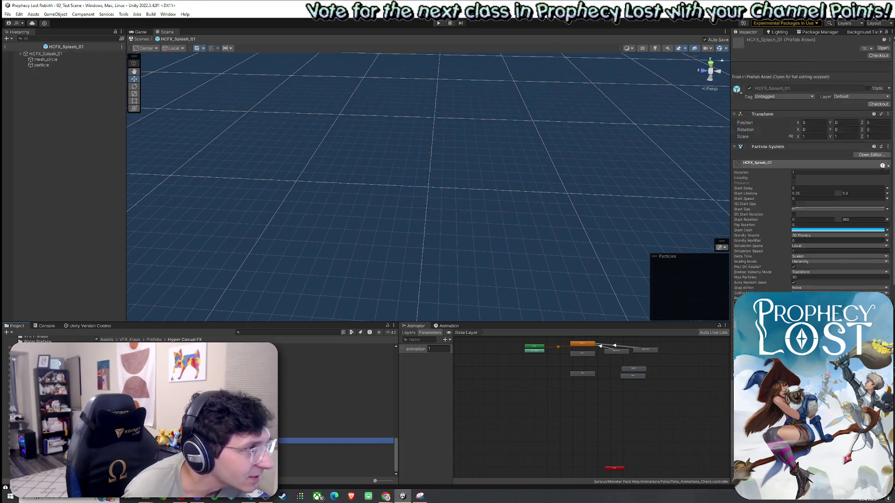
{"action": "double_click", "coordinate": [355, 441]}
{"action": "double_click", "coordinate": [354, 452]}
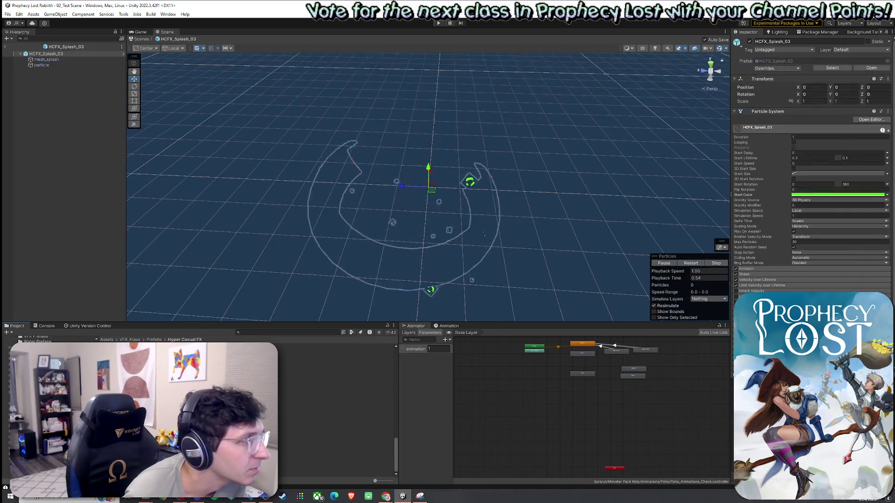
{"action": "double_click", "coordinate": [354, 441]}
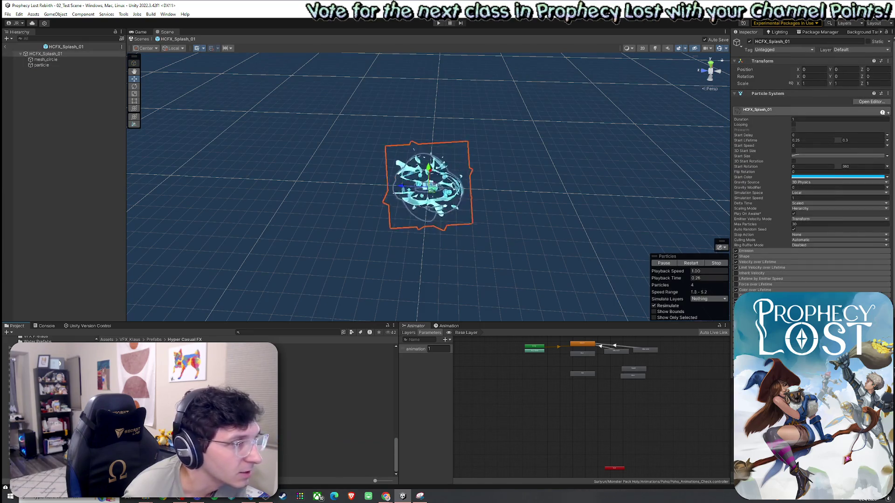
{"action": "left_click", "coordinate": [428, 186]}
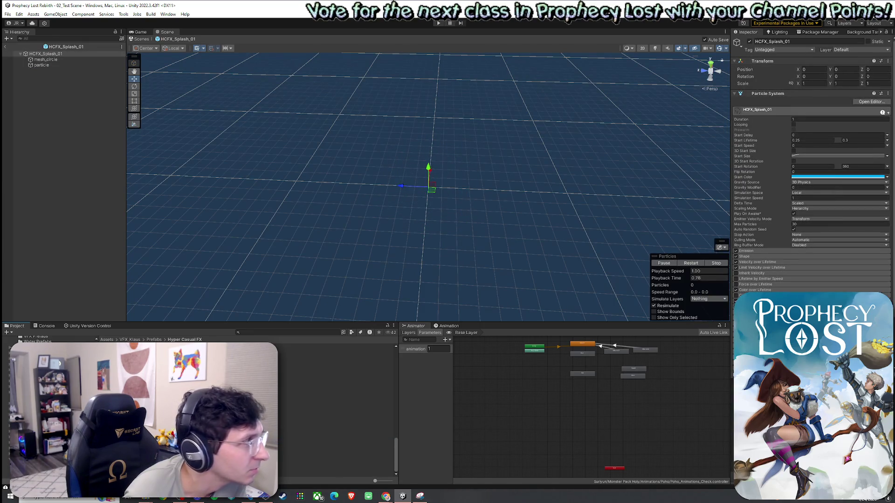
{"action": "key", "text": "Down"}
{"action": "key", "text": "Return"}
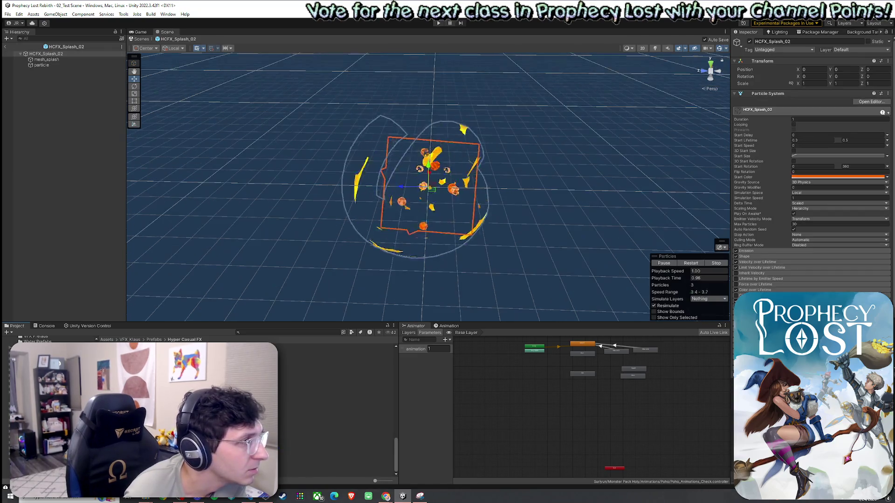
{"action": "key", "text": "Return"}
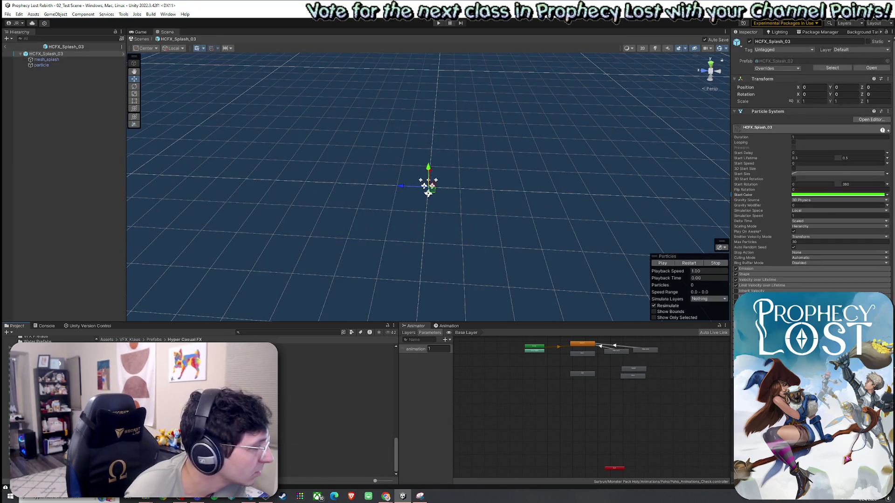
{"action": "key", "text": "Up"}
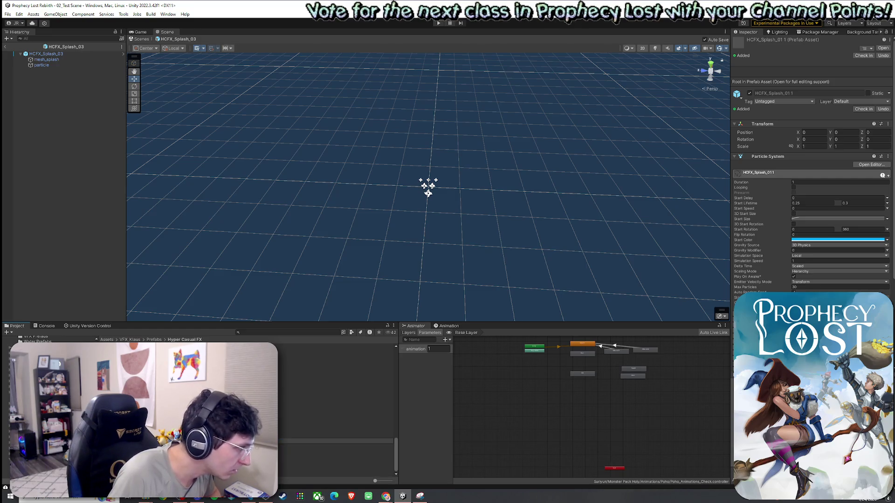
Open HCFX_Splash_04 in prefab mode and select its particle child.
{"action": "left_click", "coordinate": [288, 452]}
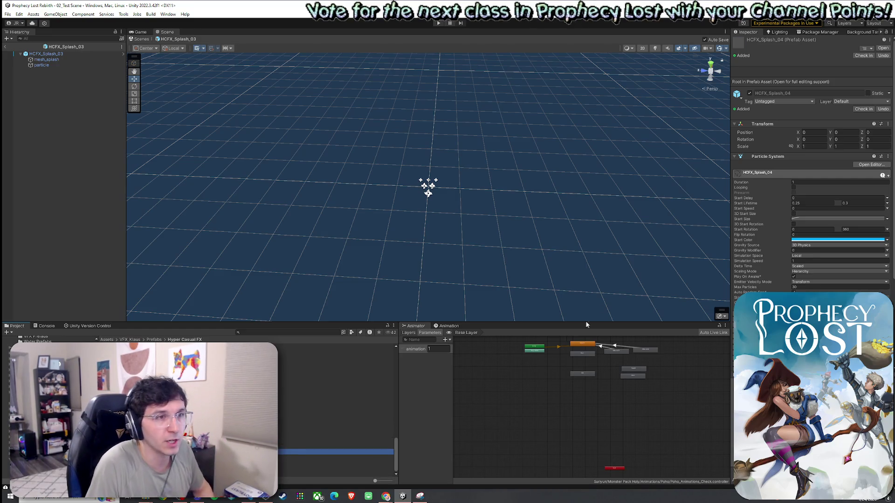
{"action": "double_click", "coordinate": [288, 452]}
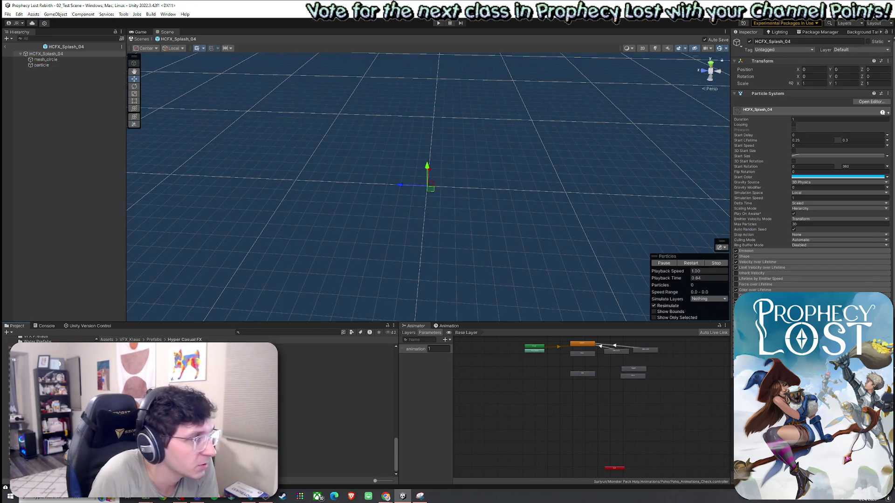
{"action": "left_click", "coordinate": [80, 65]}
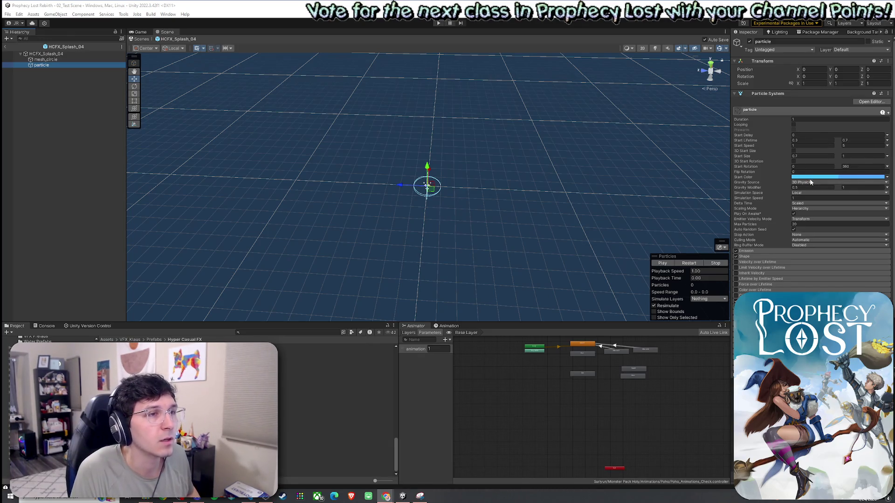
Change both keys of the particle child's start colour gradient to pale yellow.
{"action": "left_click", "coordinate": [811, 178]}
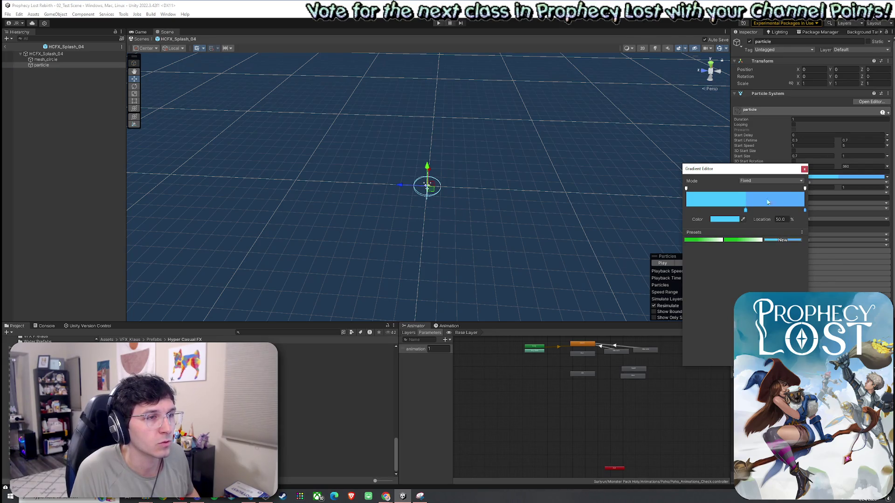
{"action": "left_click", "coordinate": [804, 211]}
{"action": "double_click", "coordinate": [804, 212]}
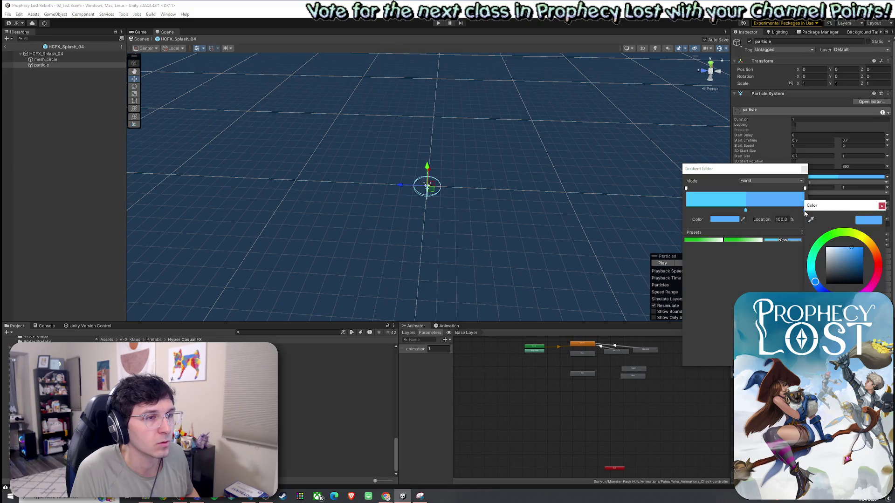
{"action": "left_click", "coordinate": [858, 234]}
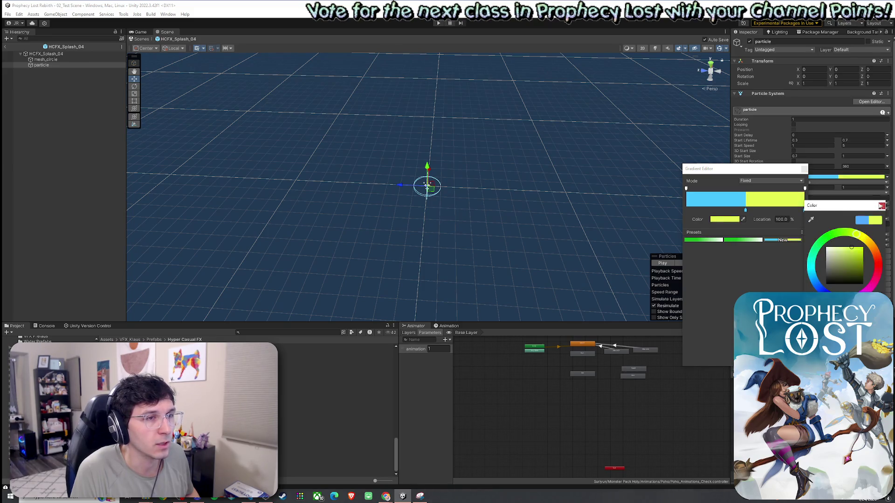
{"action": "left_click", "coordinate": [866, 242]}
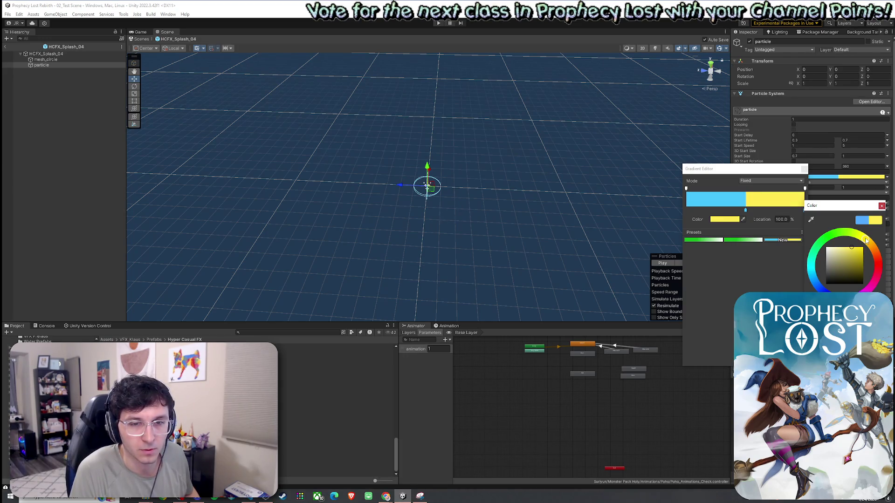
{"action": "left_click", "coordinate": [881, 206]}
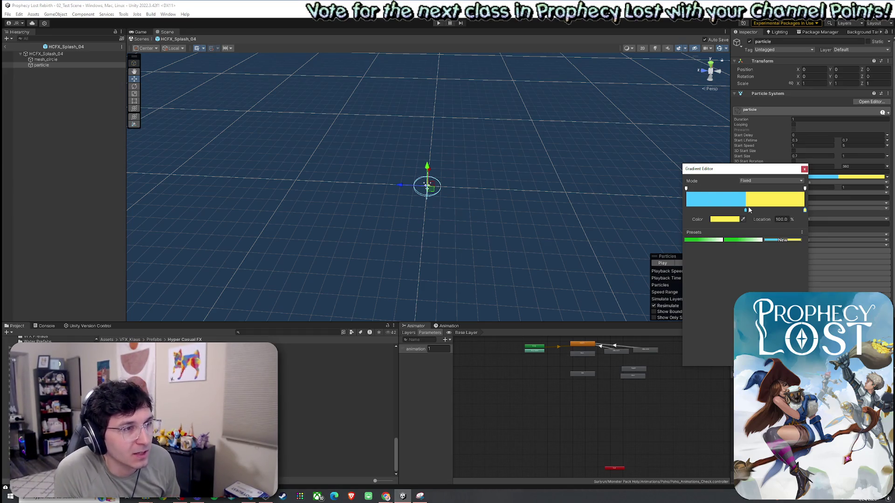
{"action": "double_click", "coordinate": [746, 211]}
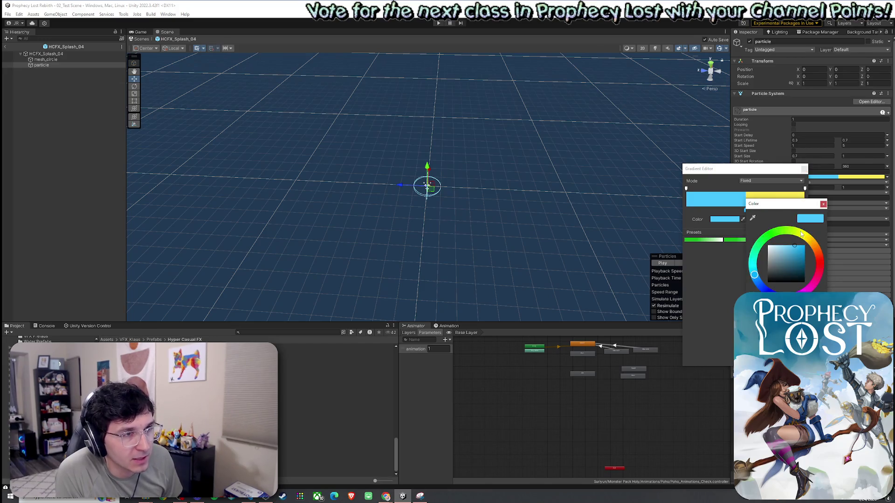
{"action": "left_click", "coordinate": [801, 231]}
{"action": "left_click", "coordinate": [804, 234]}
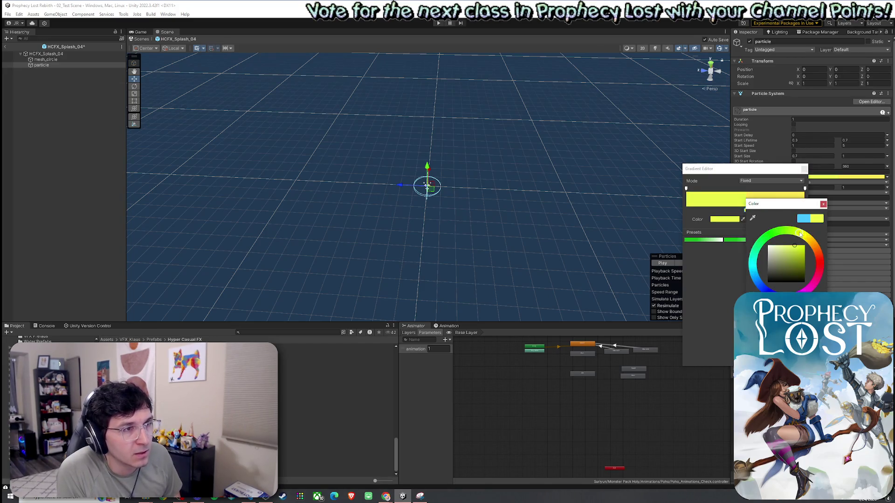
{"action": "left_click", "coordinate": [781, 249]}
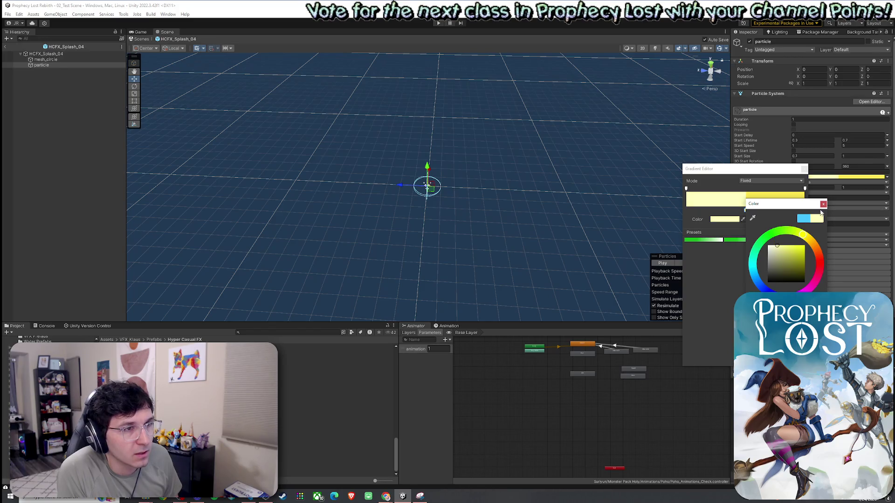
{"action": "left_click", "coordinate": [823, 204]}
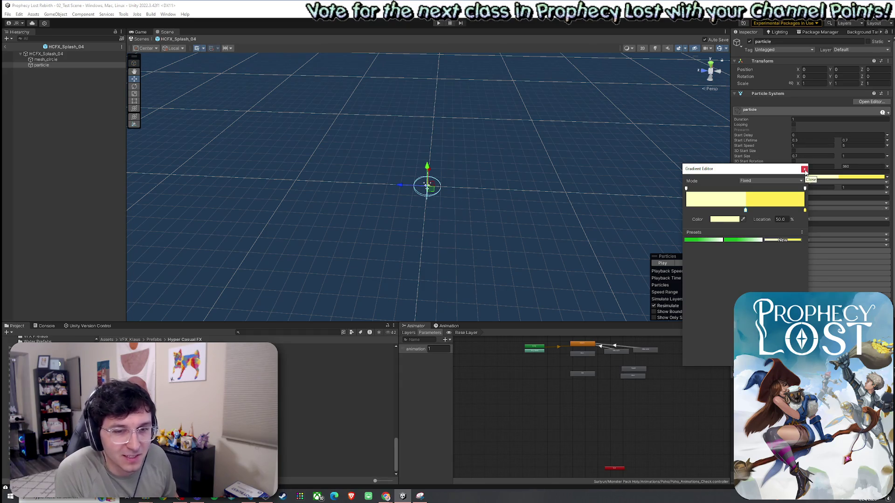
{"action": "left_click", "coordinate": [804, 169]}
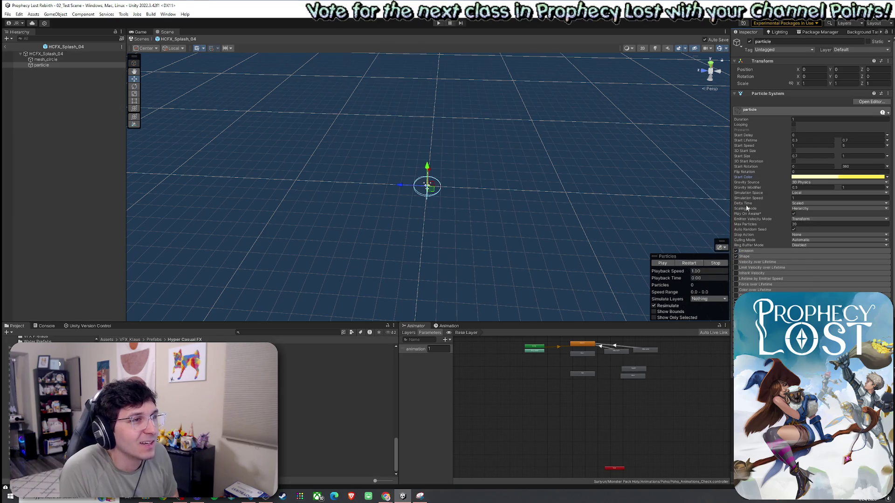
Set mesh_circle's start colour to a slightly darker yellow and save the prefab.
{"action": "left_click", "coordinate": [46, 59]}
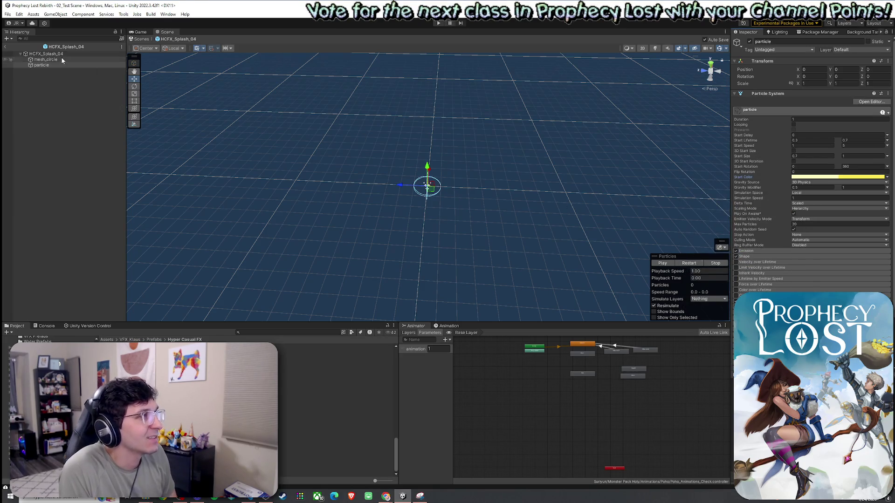
{"action": "left_click", "coordinate": [818, 182]}
{"action": "left_click_drag", "start_coordinate": [876, 218], "coordinate": [867, 222]}
{"action": "key", "text": "ctrl+s"}
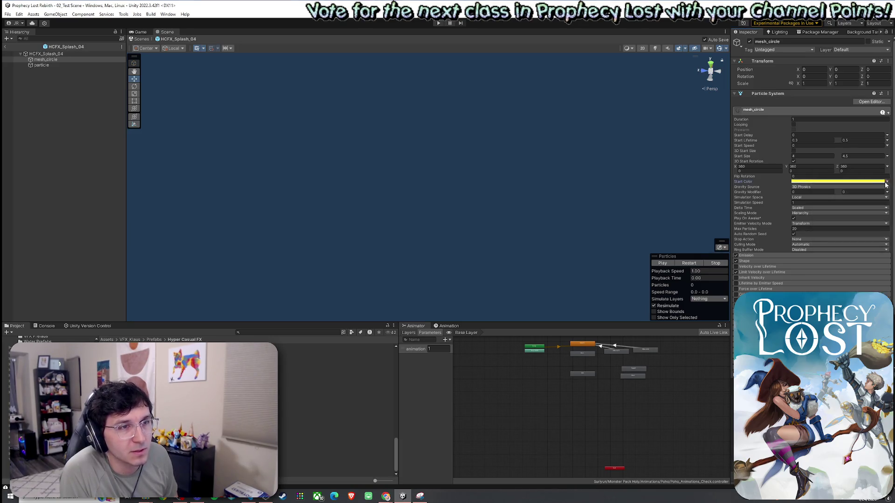
{"action": "left_click", "coordinate": [868, 220]}
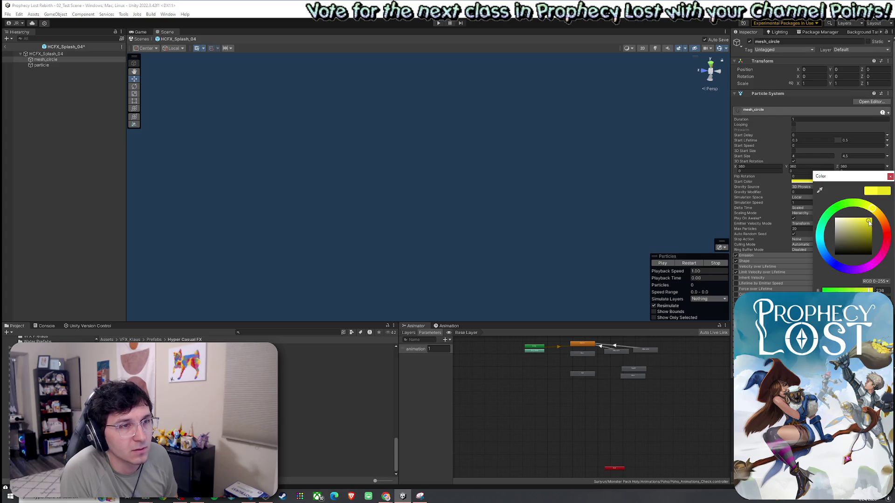
{"action": "left_click", "coordinate": [889, 176]}
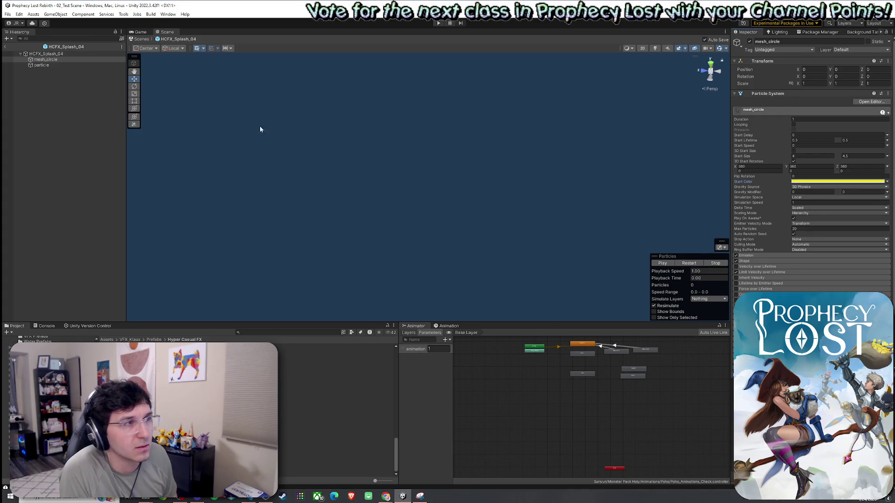
Change the parent HCFX_Splash_04's start colour from cyan to pale yellow.
{"action": "left_click", "coordinate": [64, 65]}
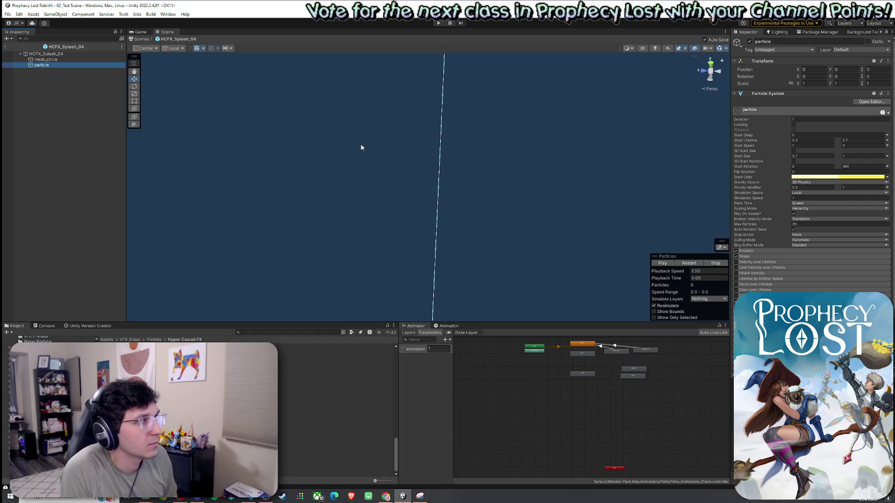
{"action": "key", "text": "Up"}
{"action": "key", "text": "Up"}
{"action": "left_click", "coordinate": [813, 177]}
{"action": "left_click", "coordinate": [870, 206]}
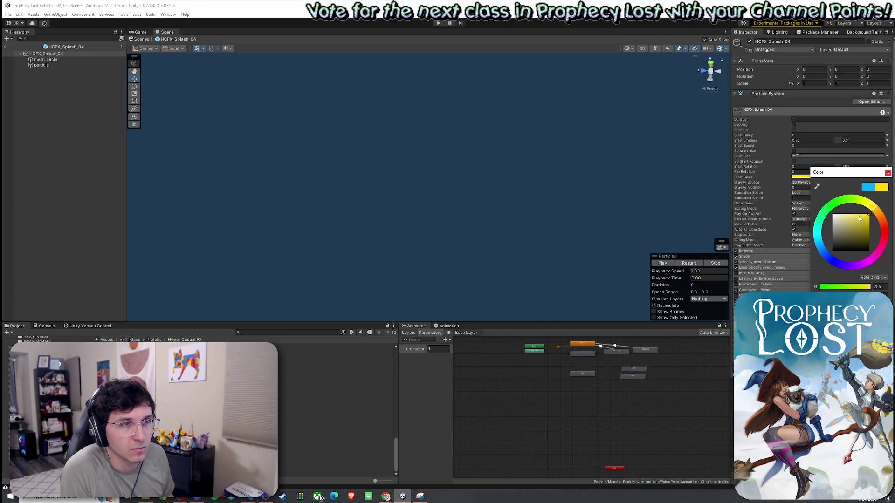
{"action": "left_click", "coordinate": [856, 217]}
{"action": "left_click", "coordinate": [887, 173]}
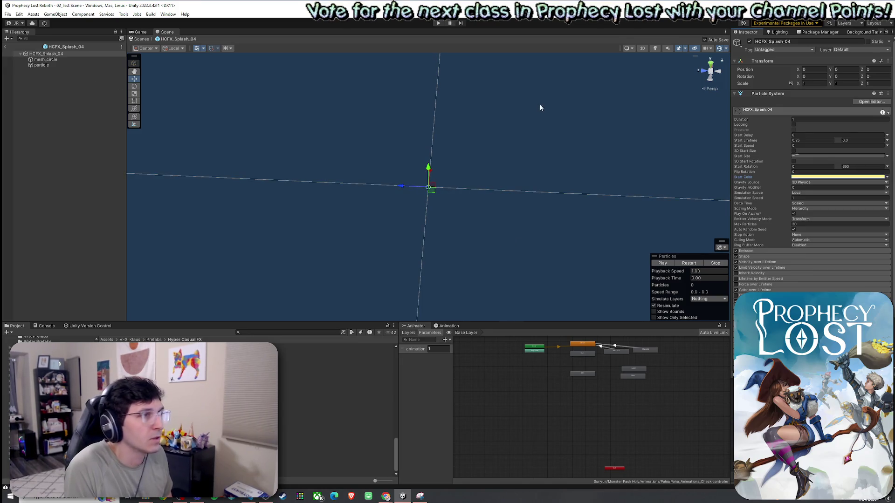
Frame HCFX_Splash_04 in the Scene view and orbit to a perspective view.
{"action": "left_click", "coordinate": [710, 89]}
{"action": "left_click", "coordinate": [46, 54]}
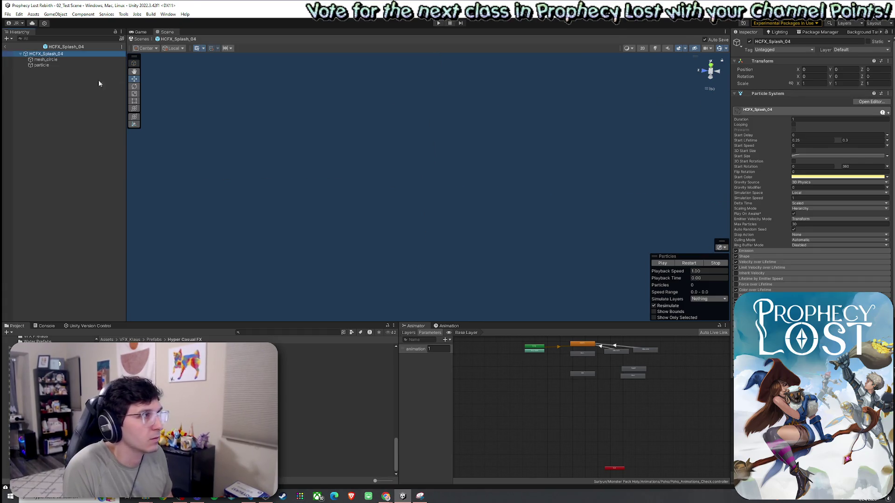
{"action": "double_click", "coordinate": [61, 54]}
{"action": "mouse_move", "coordinate": [689, 138]}
{"action": "left_mouse_down"}
{"action": "mouse_move", "coordinate": [640, 183]}
{"action": "mouse_move", "coordinate": [421, 230]}
{"action": "mouse_move", "coordinate": [419, 219]}
{"action": "left_mouse_up"}
{"action": "scroll", "coordinate": [420, 219], "scroll_direction": "down", "scroll_amount": 3}
Preview the splash effect and expand its Emission, Shape, Color and Size over Lifetime modules.
{"action": "left_click", "coordinate": [690, 263]}
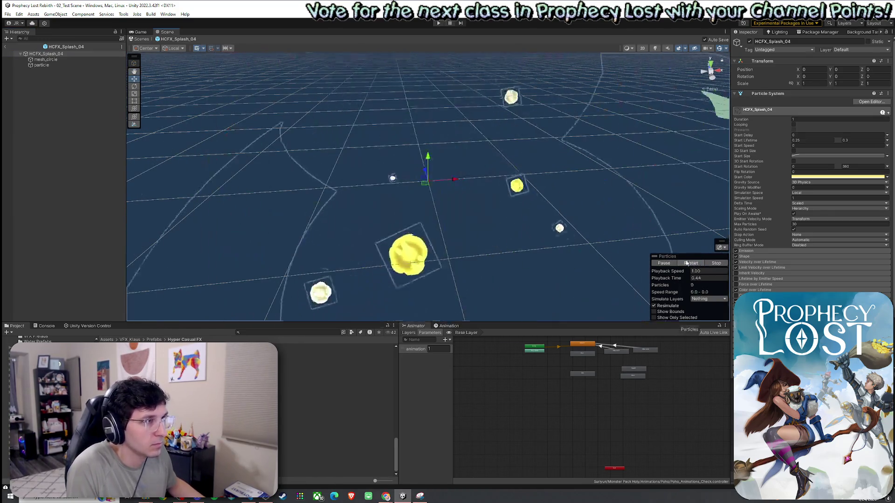
{"action": "left_click_drag", "start_coordinate": [591, 223], "coordinate": [583, 219]}
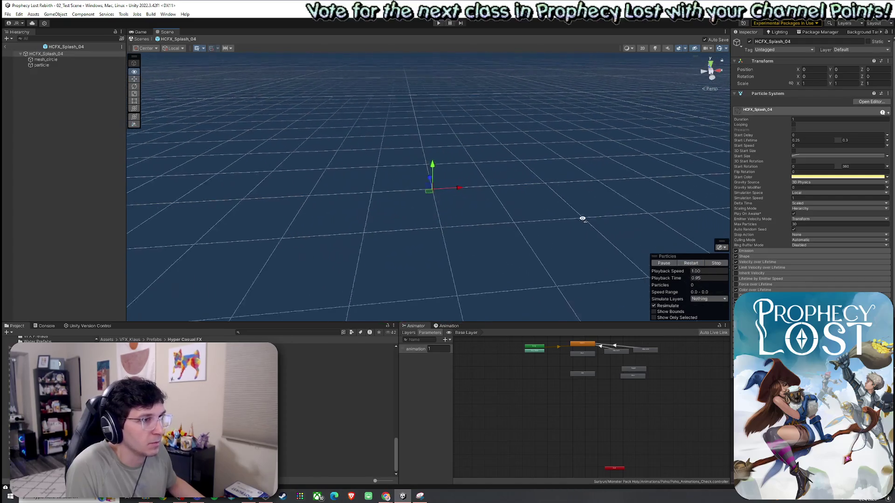
{"action": "left_click", "coordinate": [767, 253]}
{"action": "scroll", "coordinate": [770, 254], "scroll_direction": "down", "scroll_amount": 3}
{"action": "left_click", "coordinate": [768, 244]}
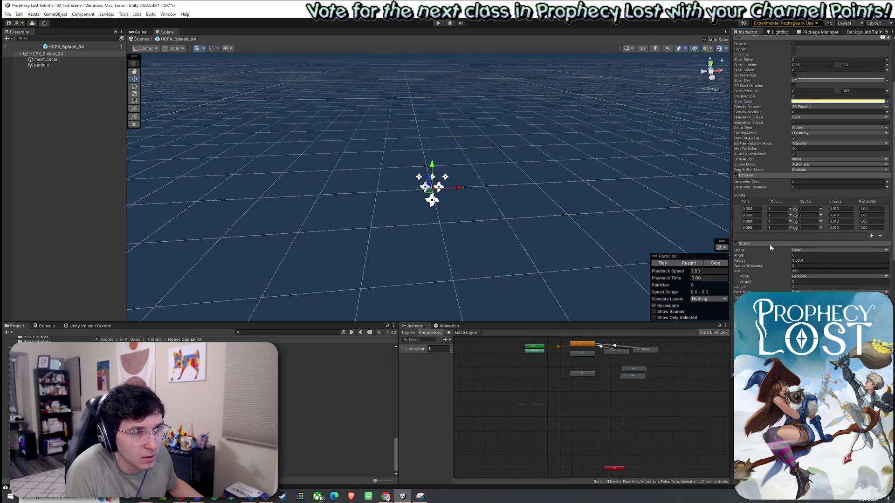
{"action": "scroll", "coordinate": [774, 250], "scroll_direction": "down", "scroll_amount": 10}
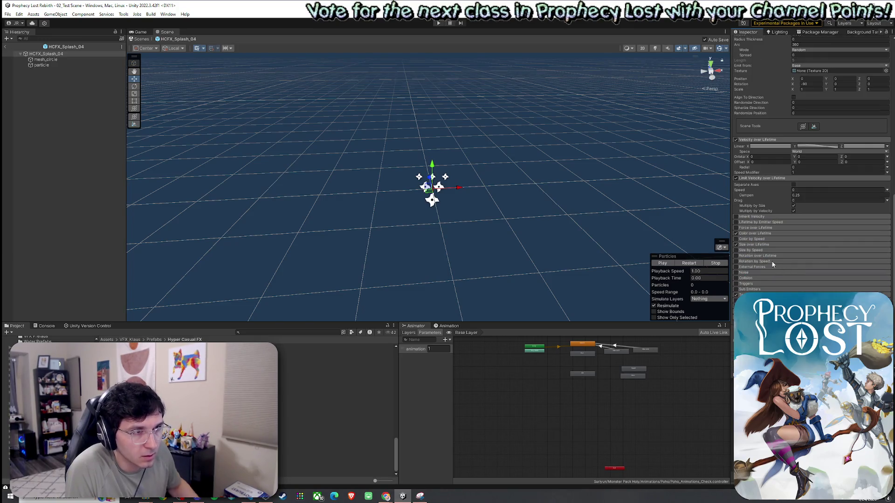
{"action": "left_click", "coordinate": [758, 234]}
{"action": "left_click", "coordinate": [765, 252]}
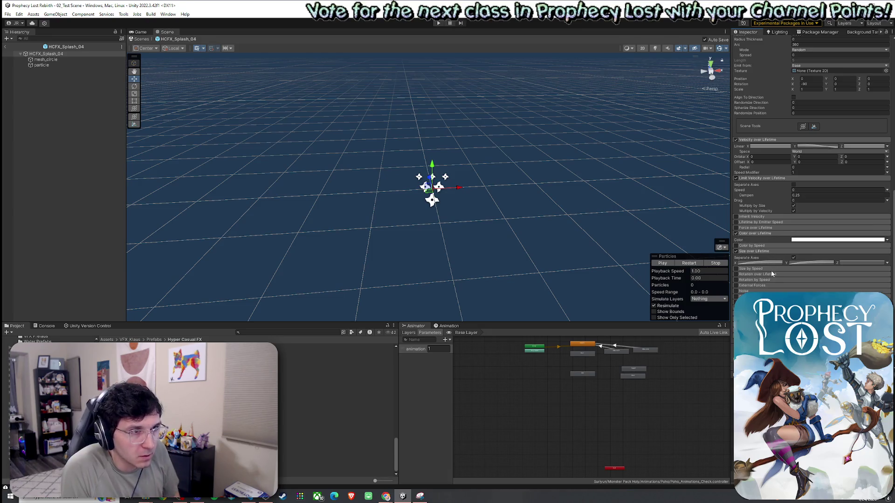
{"action": "scroll", "coordinate": [811, 163], "scroll_direction": "down", "scroll_amount": 3}
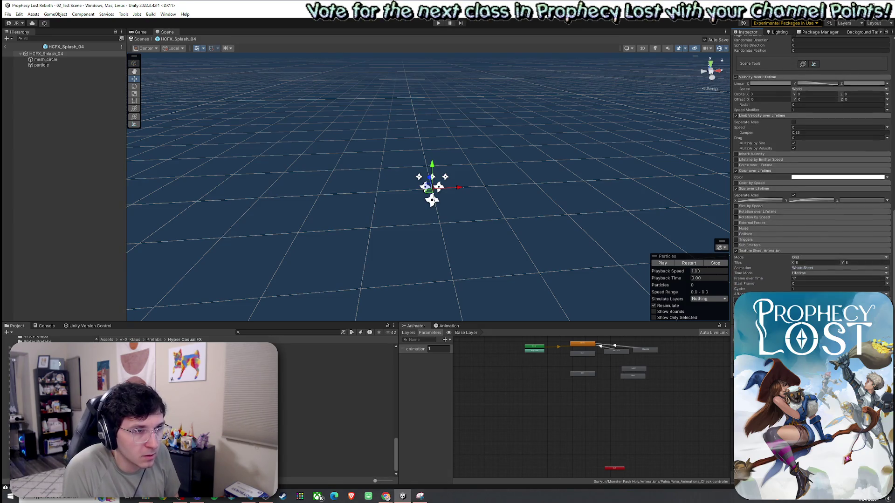
{"action": "scroll", "coordinate": [811, 163], "scroll_direction": "down", "scroll_amount": 3}
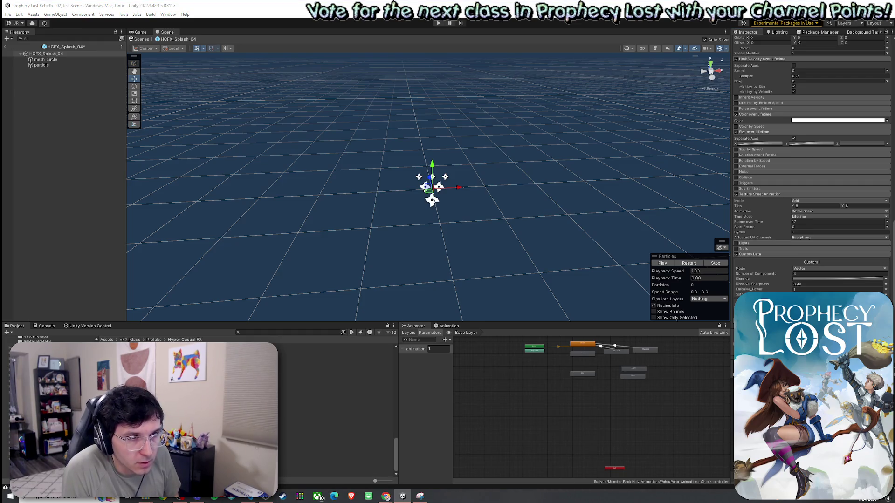
Replay the splash effect preview a few times, then stop it.
{"action": "left_click", "coordinate": [683, 265]}
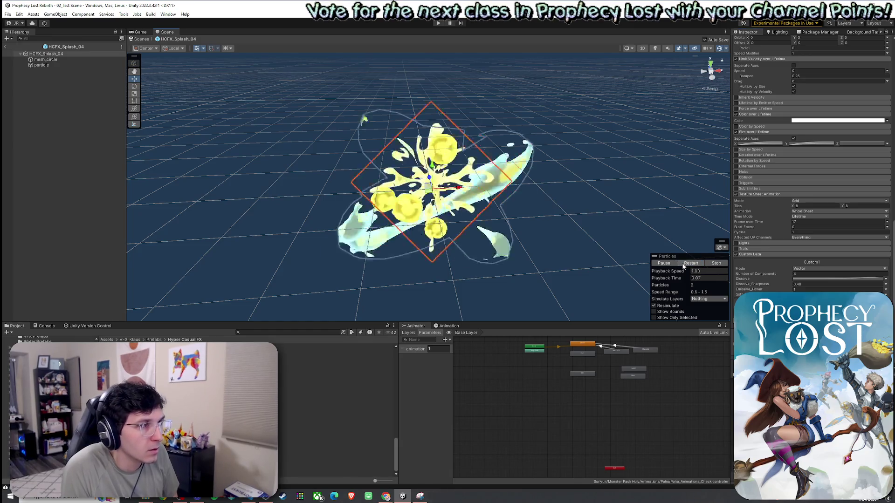
{"action": "left_click", "coordinate": [691, 263]}
{"action": "left_click", "coordinate": [692, 264]}
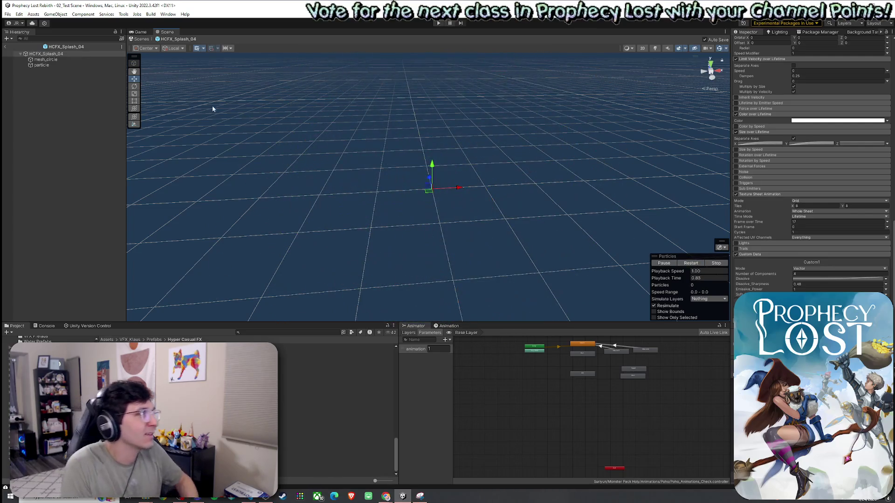
{"action": "key", "text": "period"}
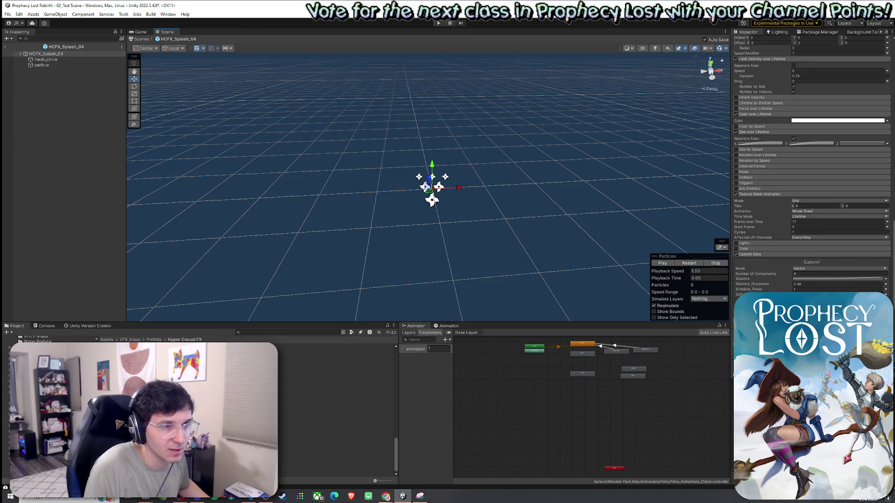
Set the HCFX_Splash_04 root object's scale to 0.25.
{"action": "scroll", "coordinate": [772, 272], "scroll_direction": "down", "scroll_amount": 1}
{"action": "left_click", "coordinate": [55, 54]}
{"action": "scroll", "coordinate": [756, 107], "scroll_direction": "up", "scroll_amount": 15}
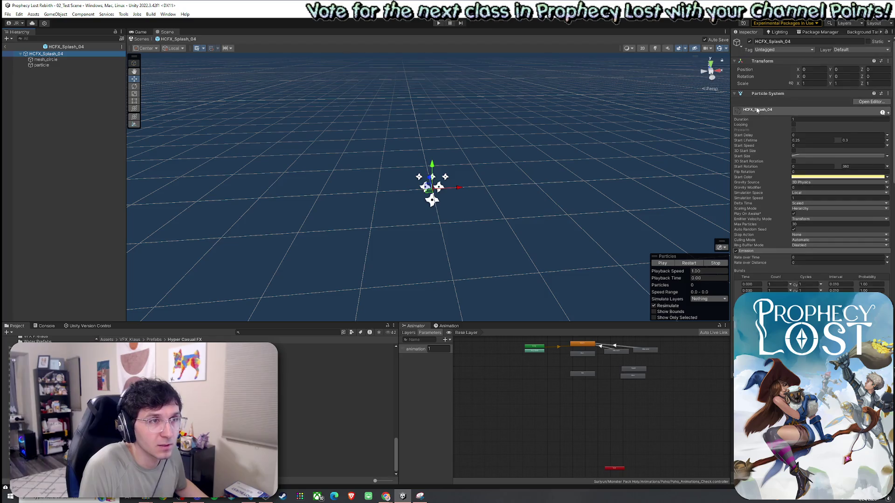
{"action": "left_click", "coordinate": [803, 83]}
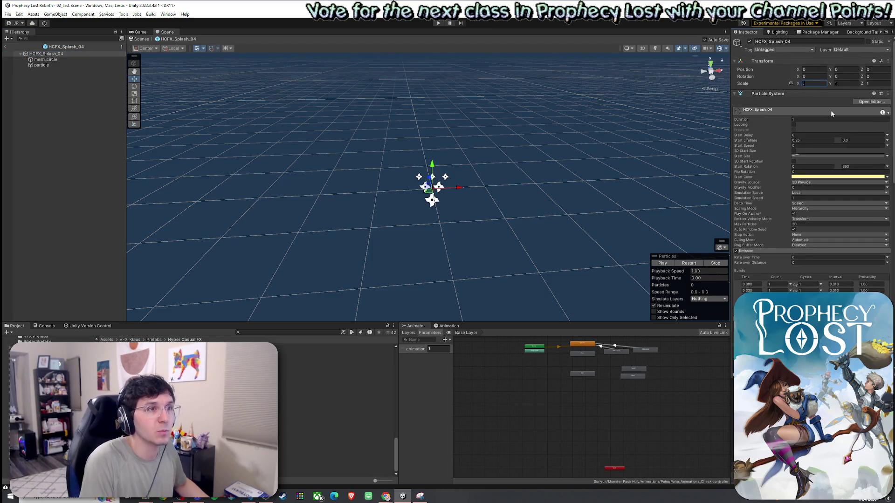
{"action": "type", "text": ".20.25"}
Replay the smaller splash effect and exit prefab editing.
{"action": "left_click", "coordinate": [689, 264]}
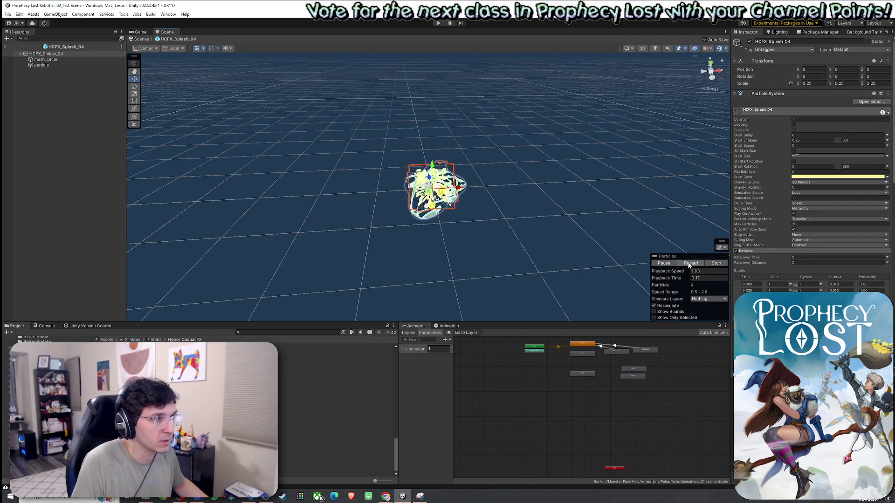
{"action": "left_click", "coordinate": [691, 264]}
{"action": "left_click", "coordinate": [691, 264]}
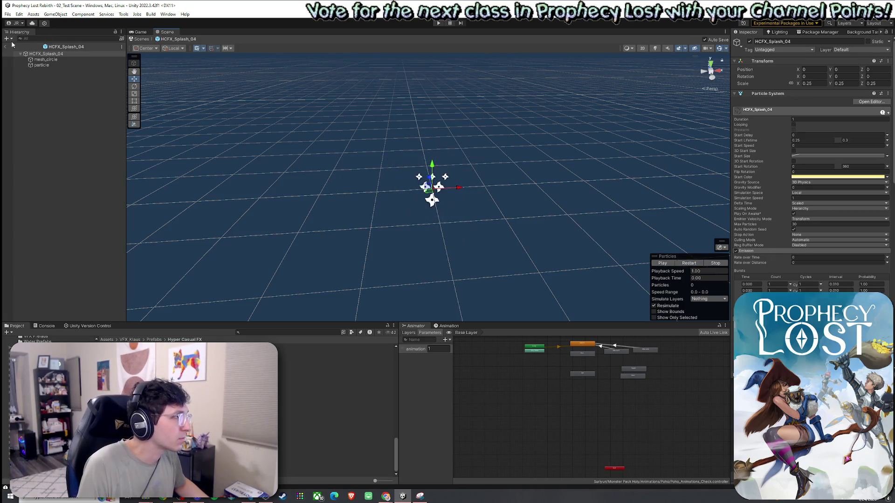
{"action": "left_click", "coordinate": [5, 46]}
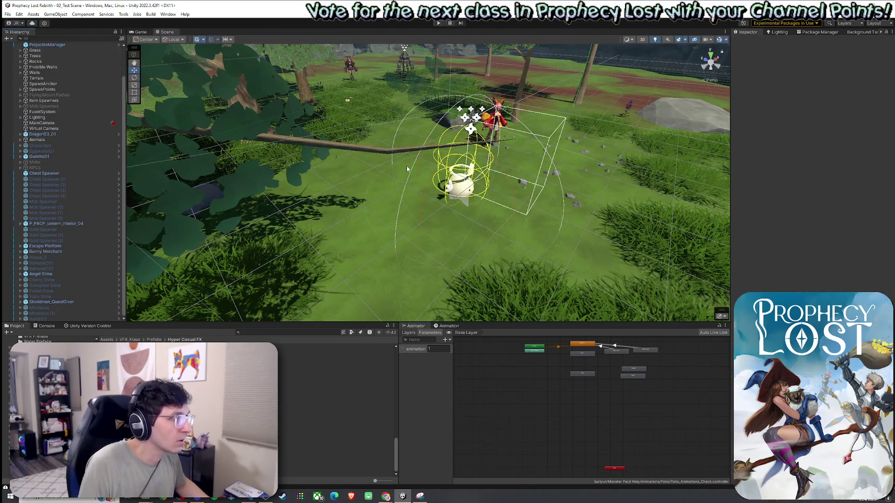
{"action": "left_click_drag", "start_coordinate": [407, 169], "coordinate": [160, 232]}
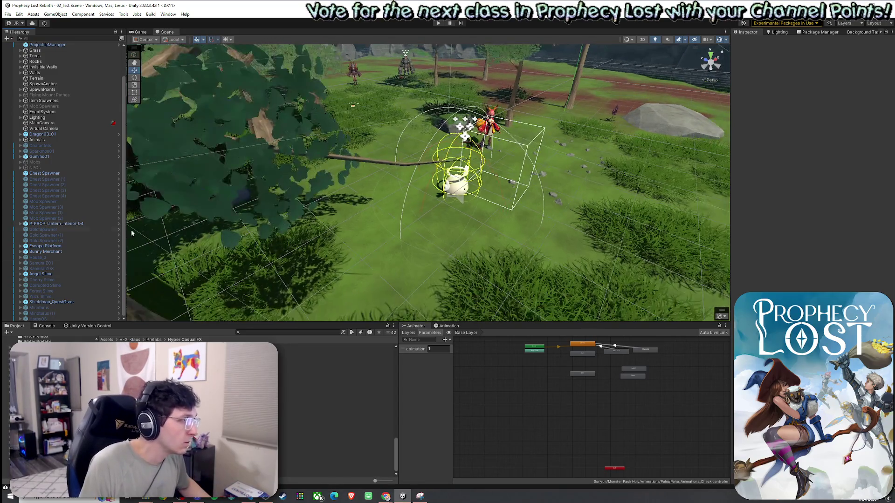
{"action": "left_click", "coordinate": [54, 274]}
{"action": "right_click", "coordinate": [54, 273]}
{"action": "mouse_move", "coordinate": [93, 272]}
{"action": "left_click", "coordinate": [177, 288]}
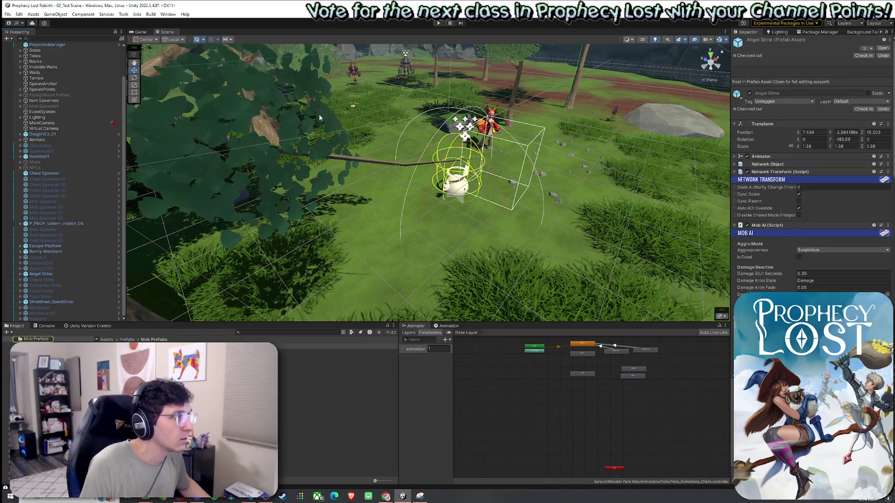
{"action": "left_click", "coordinate": [883, 48]}
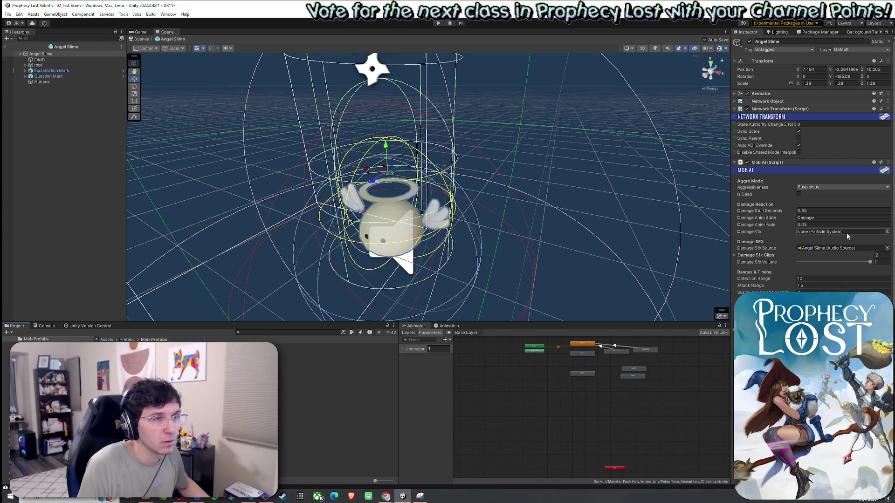
{"action": "left_click", "coordinate": [888, 231]}
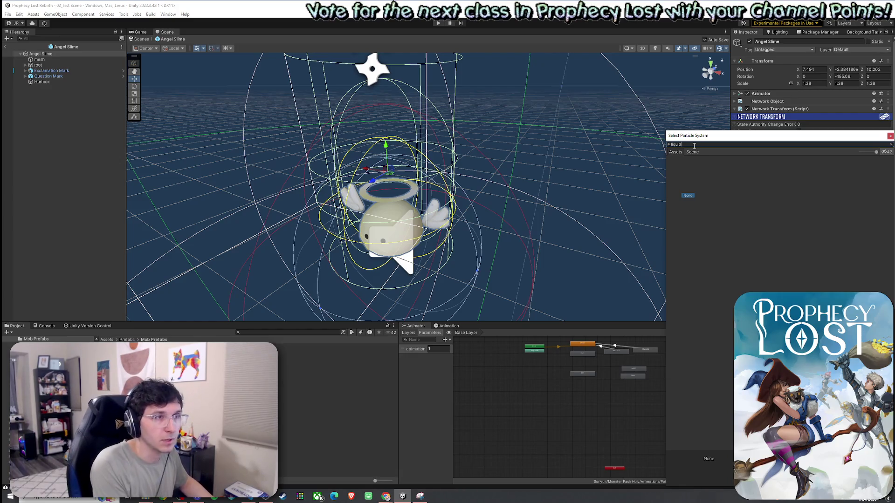
{"action": "key", "text": "ctrl+a"}
{"action": "key", "text": "BackSpace"}
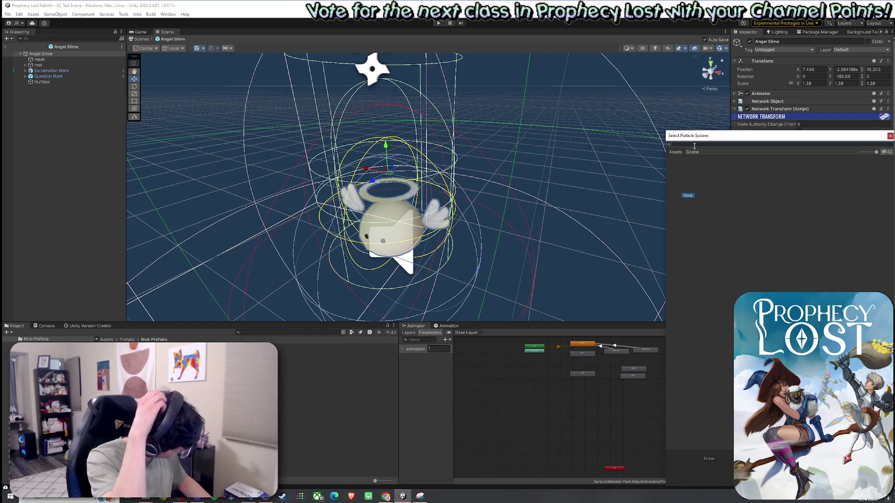
{"action": "type", "text": "h"}
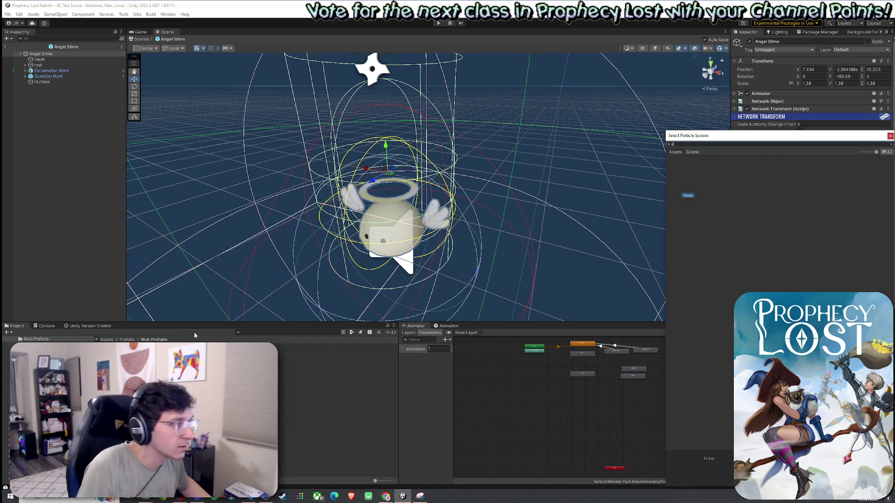
{"action": "key", "text": "Escape"}
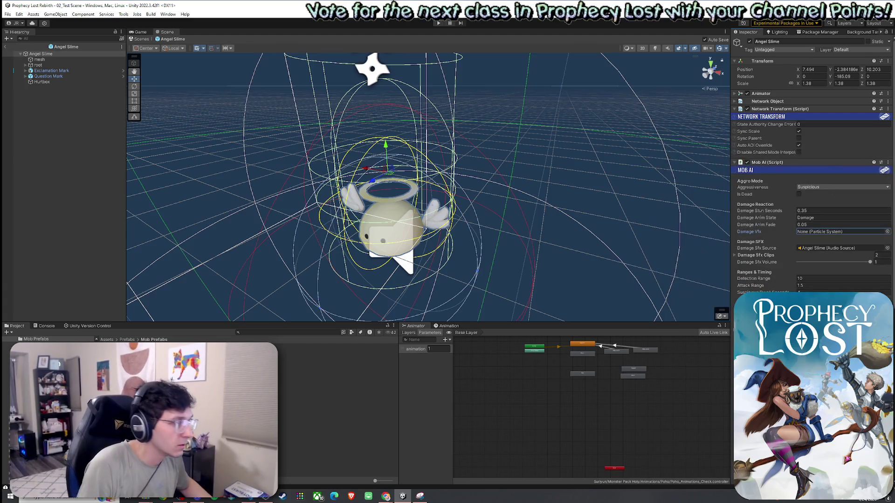
{"action": "left_click", "coordinate": [126, 340]}
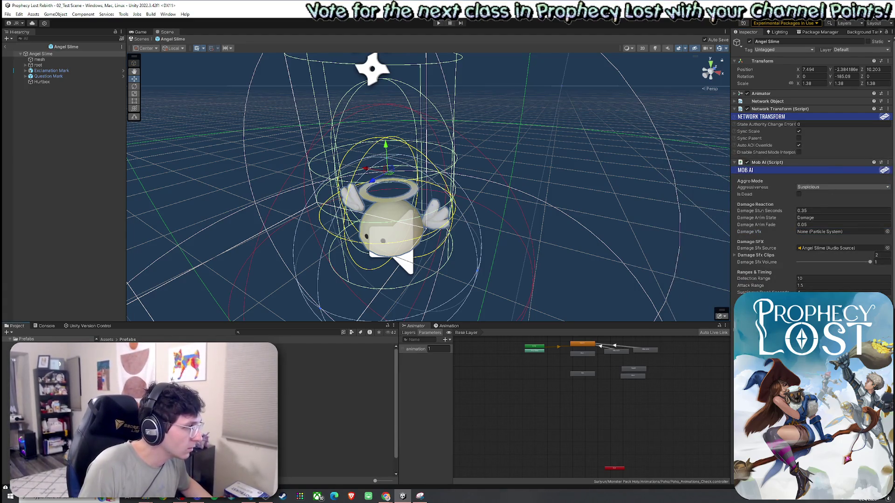
{"action": "left_click", "coordinate": [107, 340]}
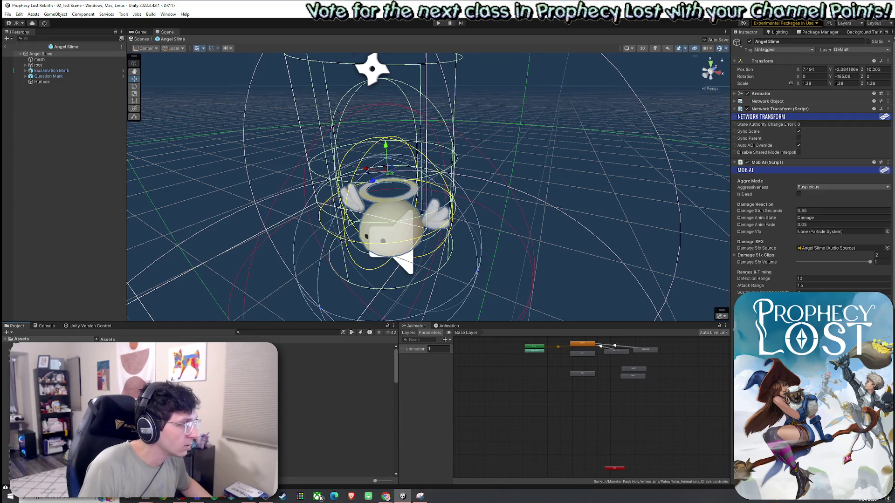
{"action": "scroll", "coordinate": [200, 411], "scroll_direction": "down", "scroll_amount": 3}
{"action": "scroll", "coordinate": [201, 411], "scroll_direction": "down", "scroll_amount": 2}
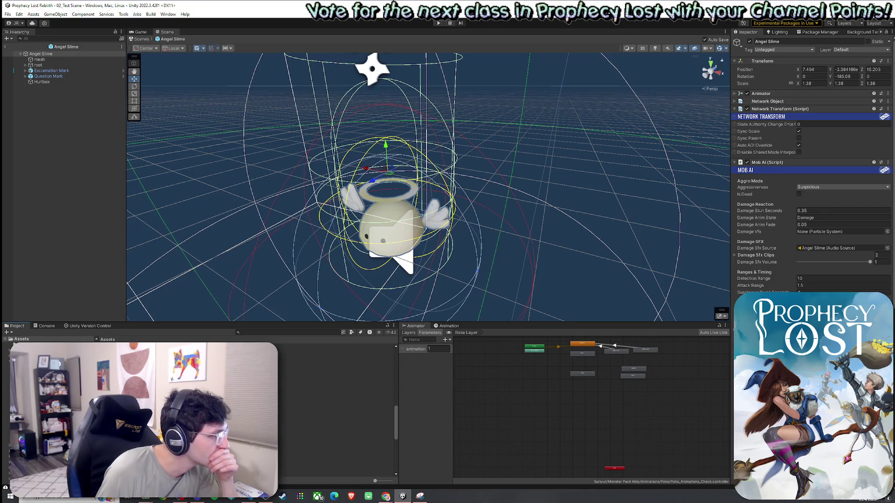
{"action": "double_click", "coordinate": [200, 411]}
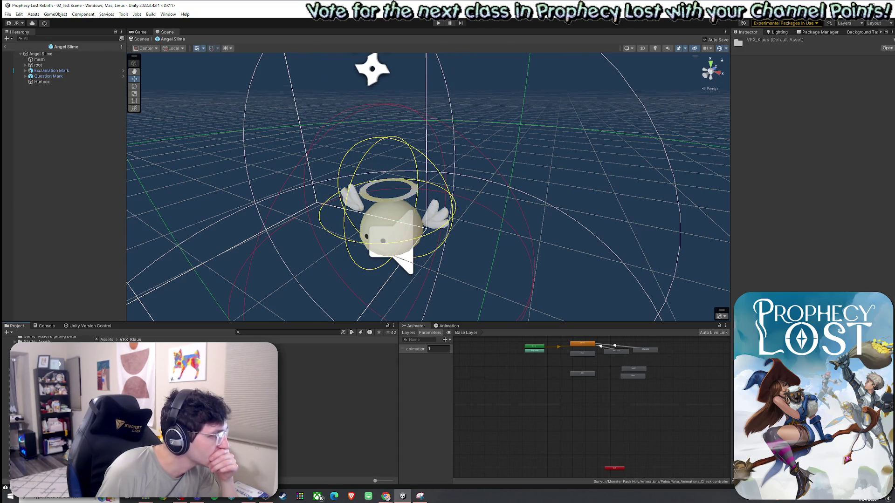
{"action": "double_click", "coordinate": [139, 357]}
{"action": "double_click", "coordinate": [140, 346]}
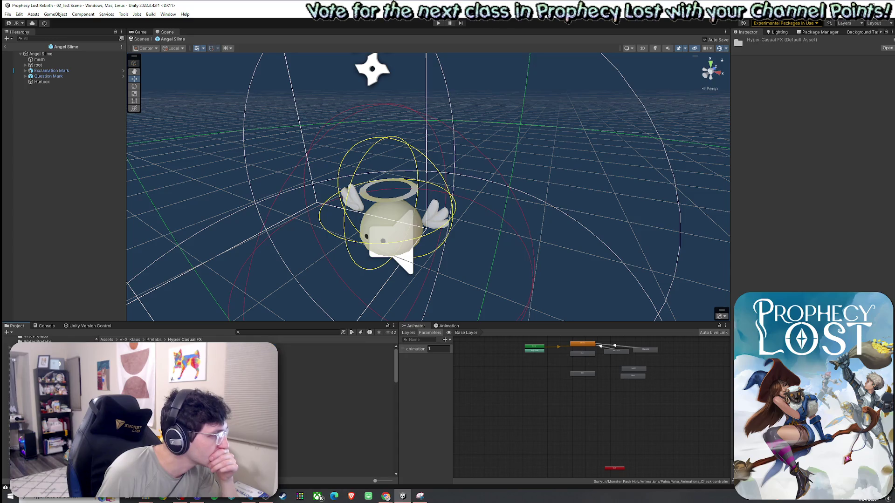
{"action": "scroll", "coordinate": [335, 410], "scroll_direction": "down", "scroll_amount": 3}
{"action": "left_click", "coordinate": [335, 452]}
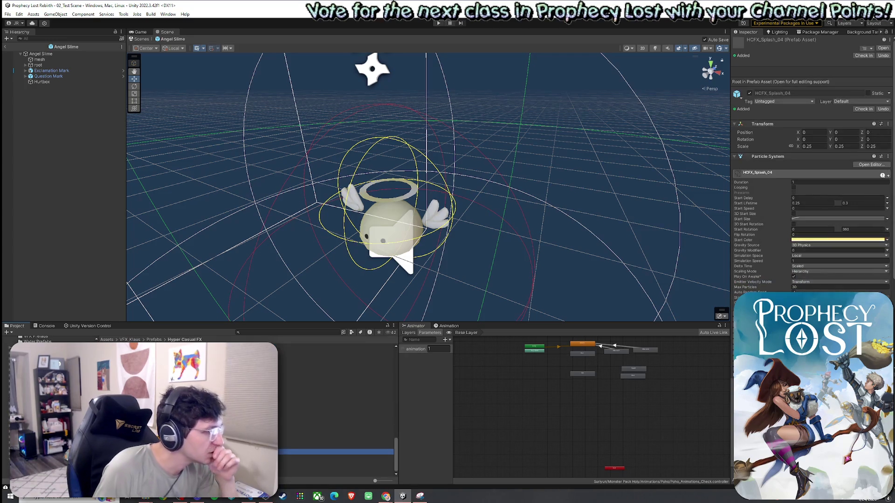
{"action": "left_click", "coordinate": [107, 340]}
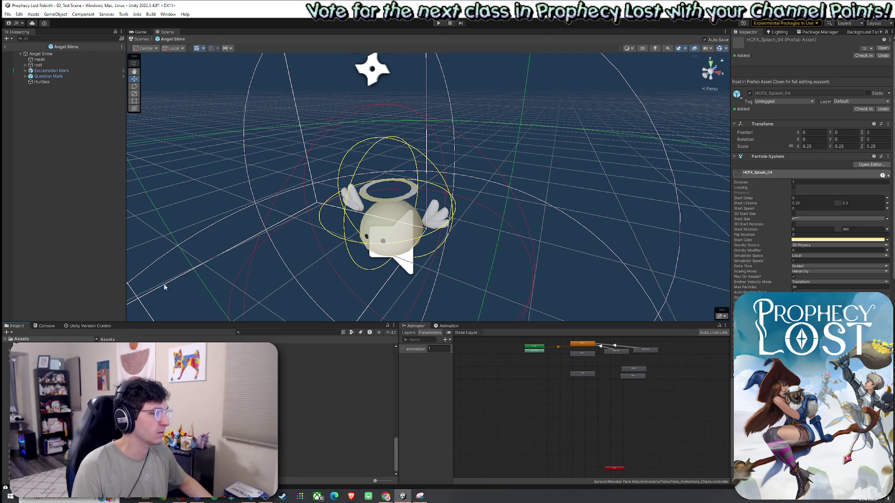
{"action": "left_click", "coordinate": [65, 55]}
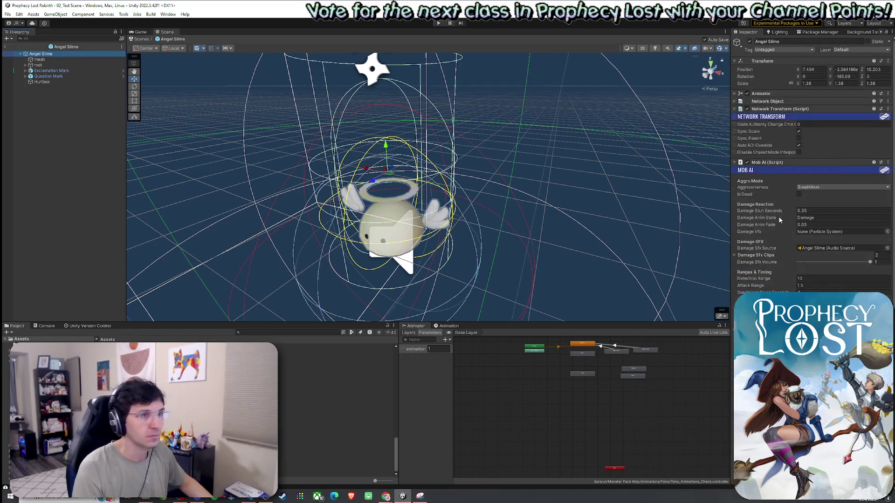
{"action": "left_click", "coordinate": [887, 232]}
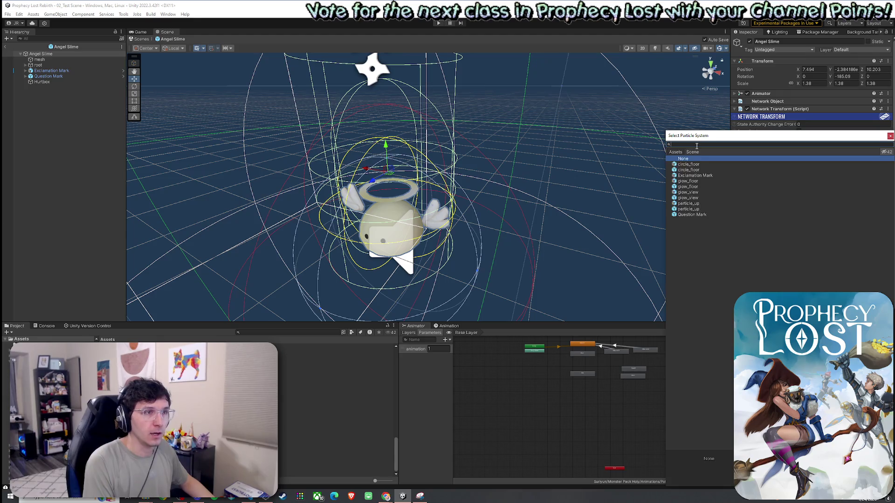
{"action": "type", "text": "Splash"}
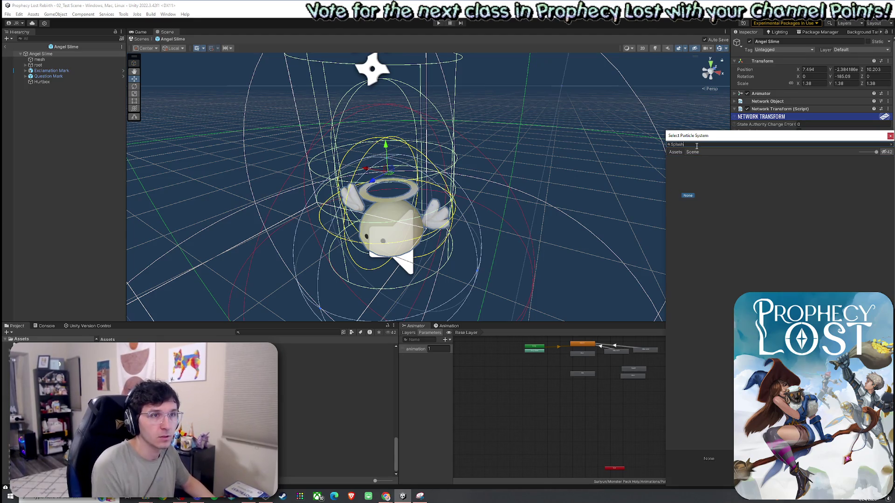
{"action": "left_click", "coordinate": [890, 136]}
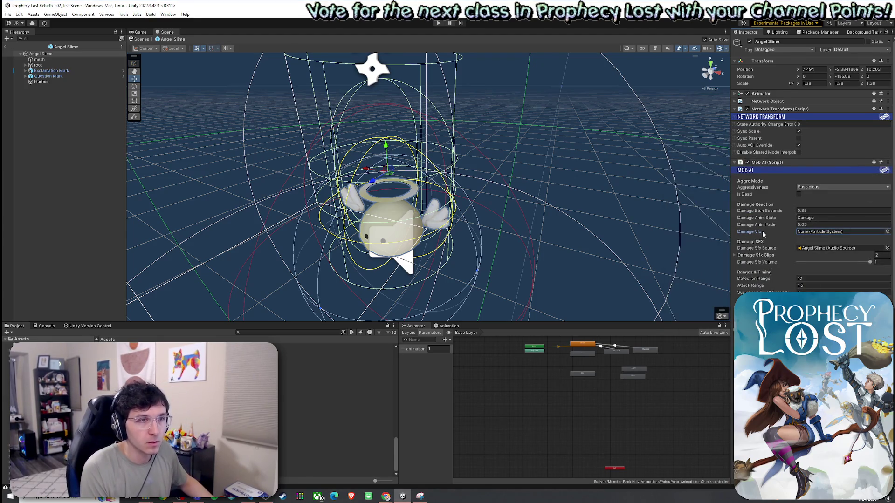
{"action": "right_click", "coordinate": [762, 173]}
{"action": "left_click", "coordinate": [793, 245]}
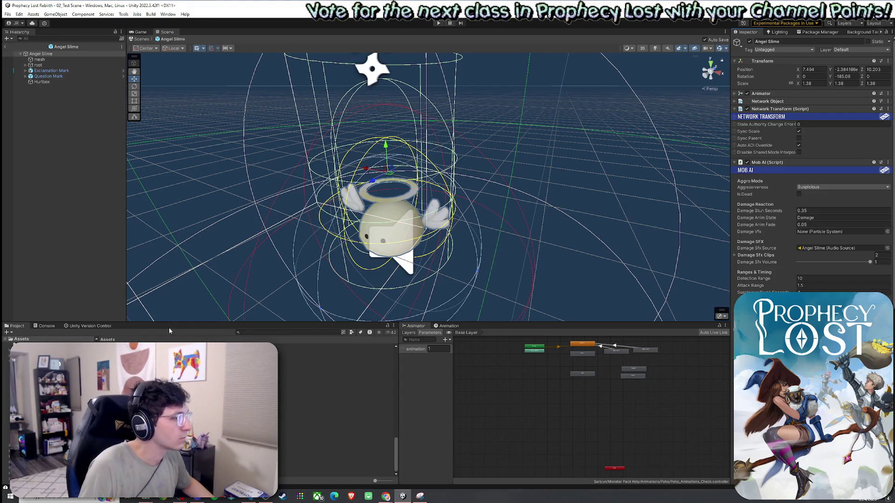
{"action": "left_click", "coordinate": [254, 333]}
Search 'SwordandShield' to inspect the Knights Broadsword and Shield item, then return to MobAI.cs.
{"action": "type", "text": "Player"}
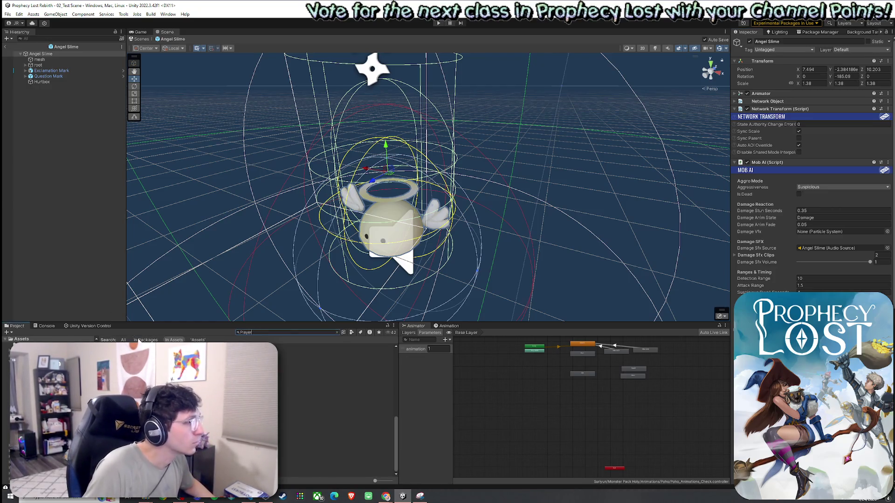
{"action": "key", "text": "ctrl+a"}
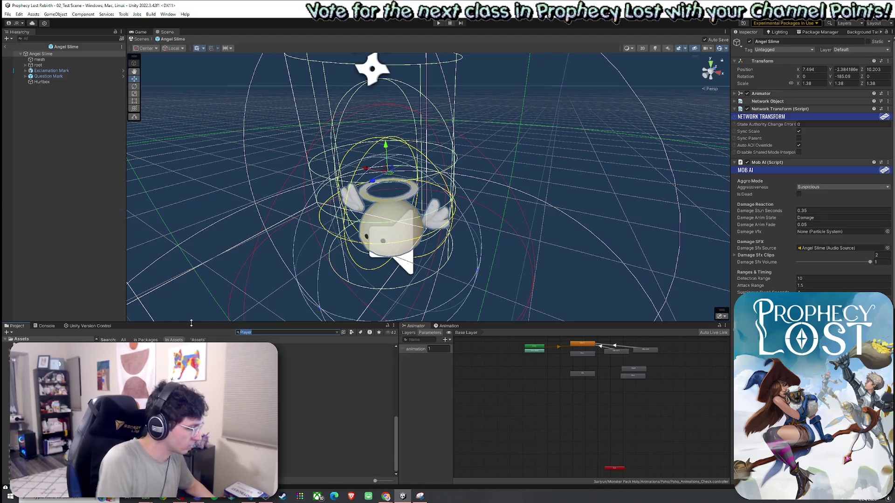
{"action": "type", "text": "SwordandShield"}
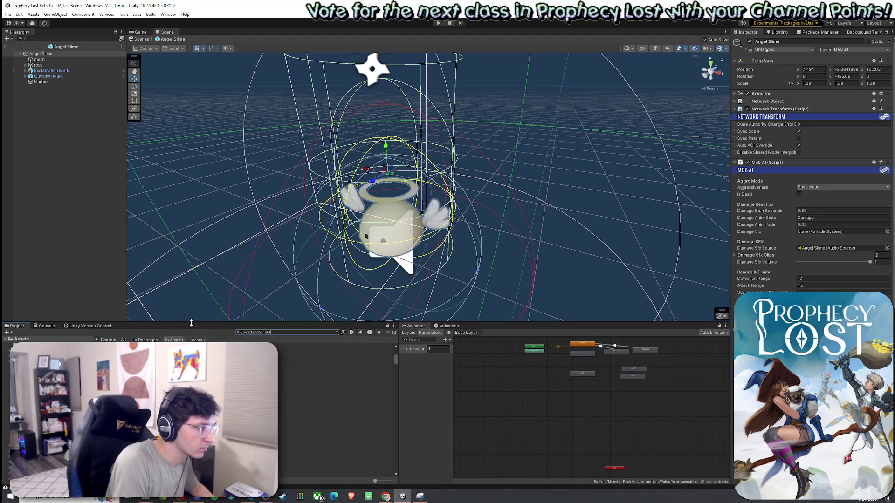
{"action": "left_click", "coordinate": [307, 357]}
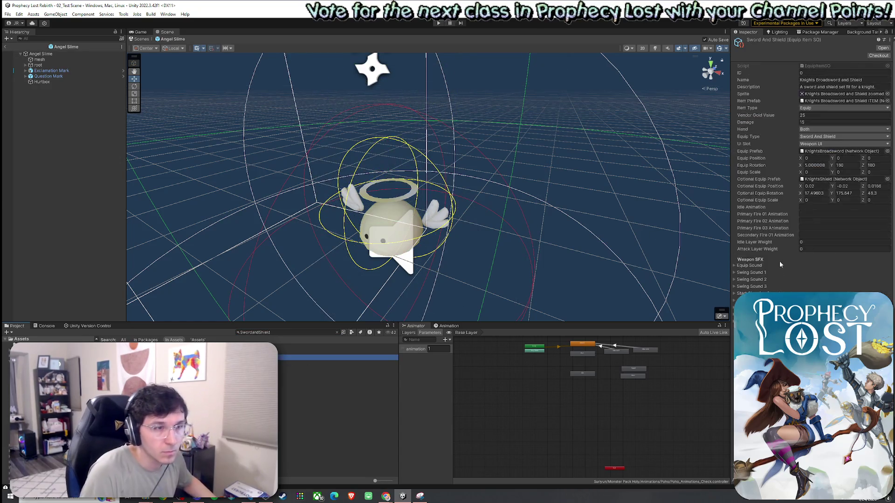
{"action": "left_click", "coordinate": [337, 333]}
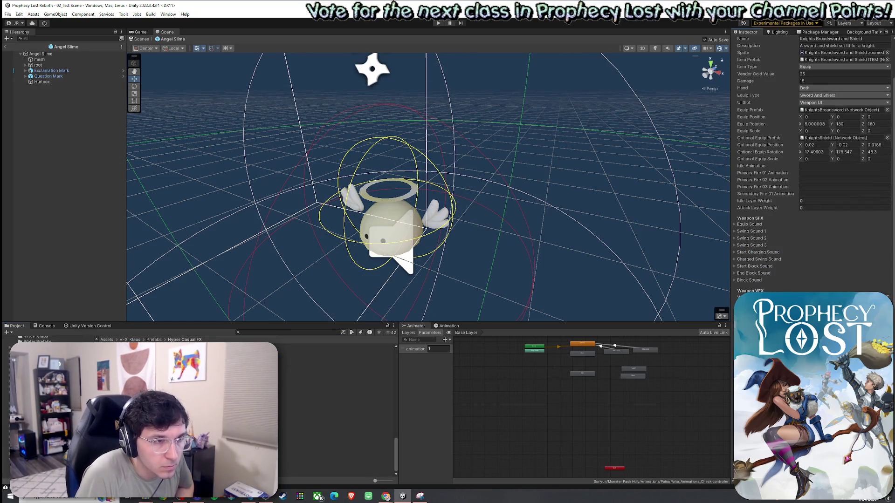
{"action": "scroll", "coordinate": [788, 95], "scroll_direction": "up", "scroll_amount": 2}
{"action": "right_click", "coordinate": [772, 39]}
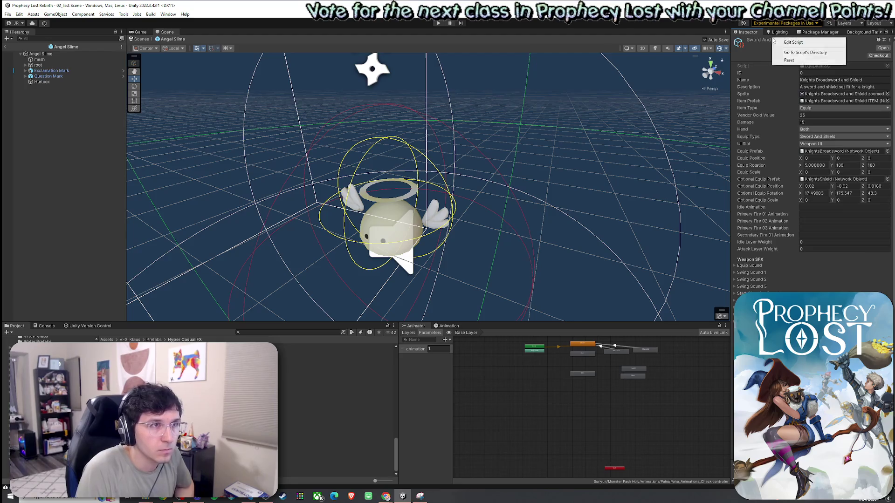
{"action": "left_click", "coordinate": [793, 53]}
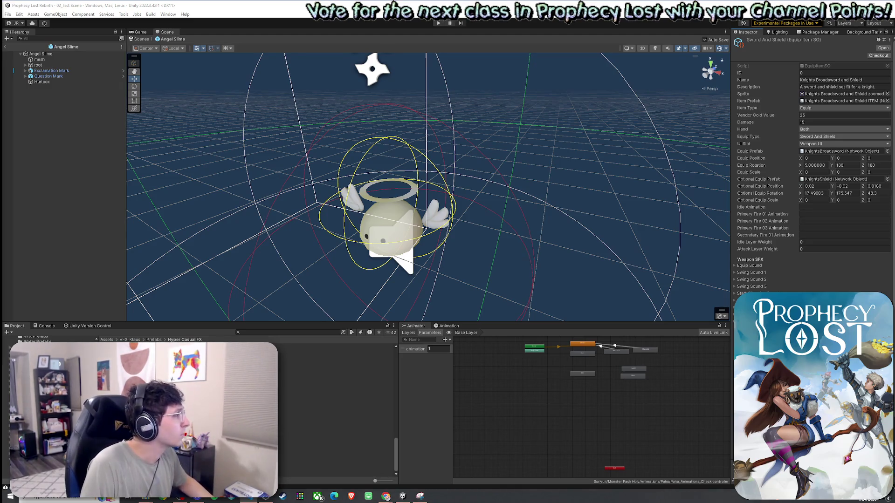
{"action": "key", "text": "alt+Tab"}
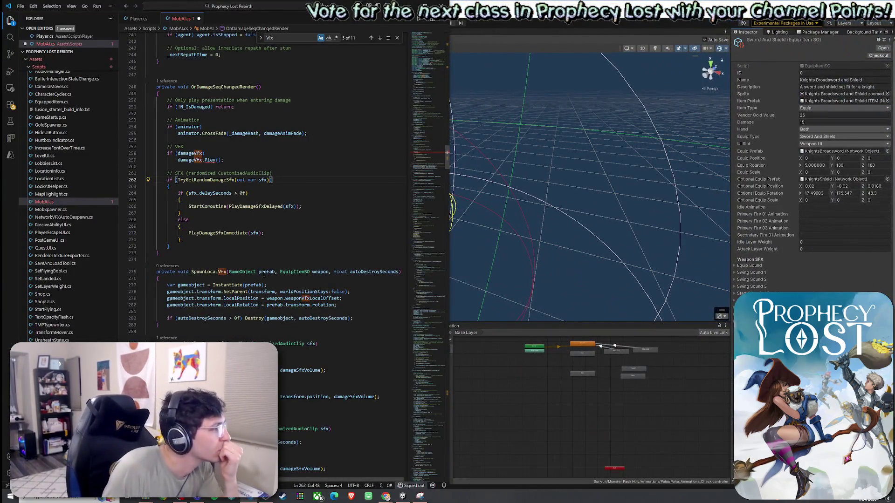
Replace the damageVfx.Play() call with SpawnLocalVfx(damageVfx, null, 2f).
{"action": "left_click", "coordinate": [219, 271]}
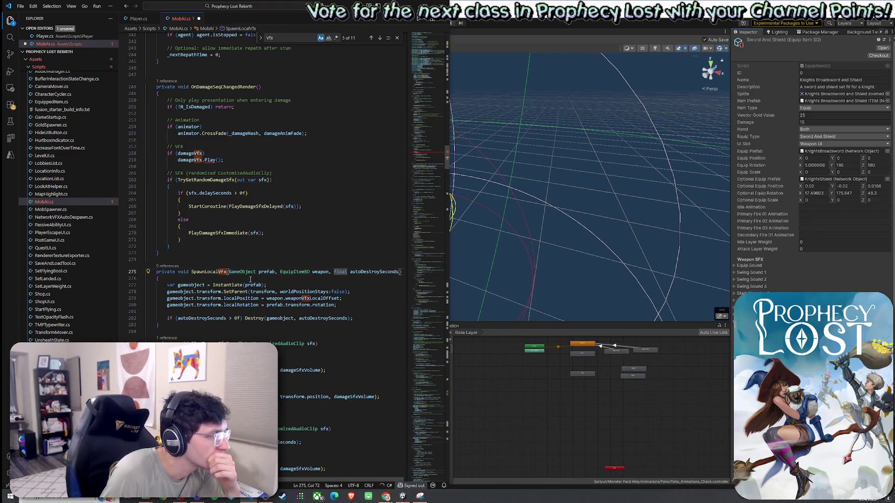
{"action": "left_click", "coordinate": [329, 272]}
{"action": "left_click", "coordinate": [362, 273]}
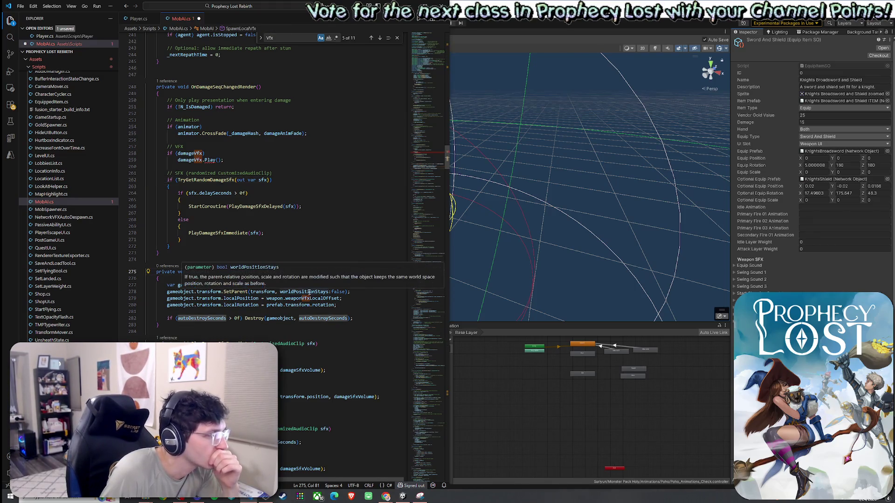
{"action": "double_click", "coordinate": [216, 272]}
{"action": "key", "text": "ctrl+c"}
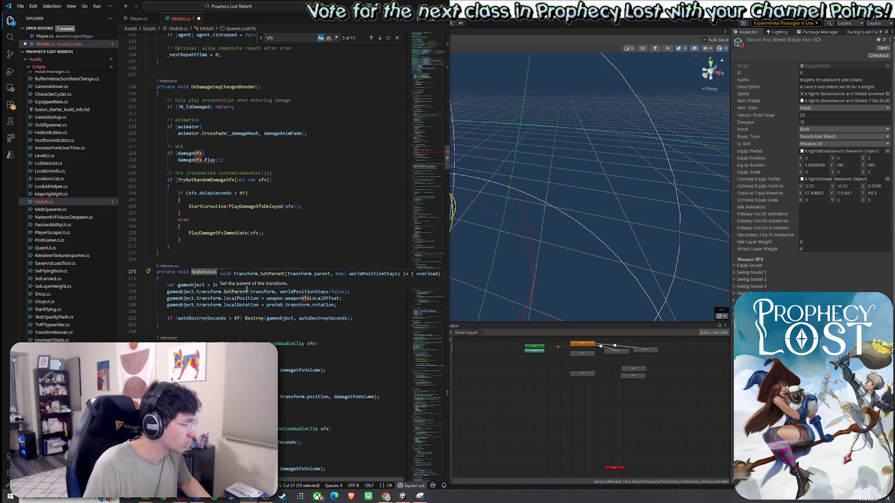
{"action": "left_click_drag", "start_coordinate": [223, 160], "coordinate": [178, 160]}
{"action": "key", "text": "ctrl+v"}
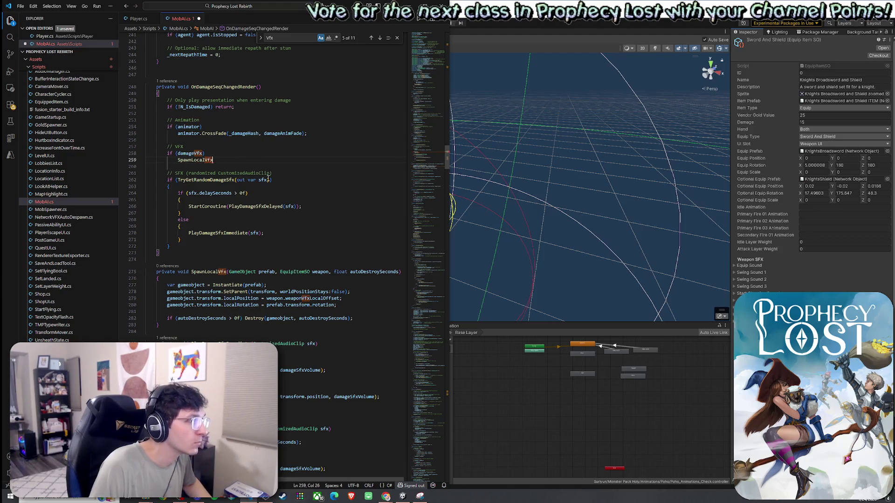
{"action": "key", "text": "Tab"}
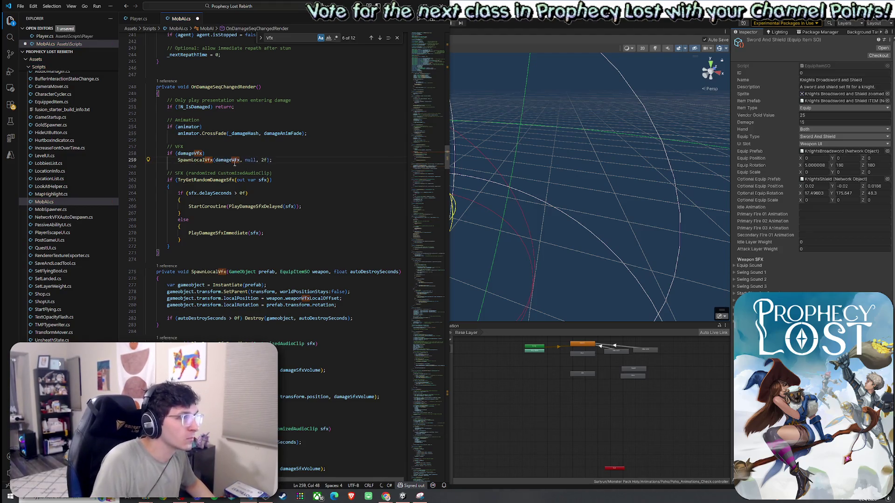
Review SpawnLocalVfx's references in Player.cs to see how its weapon parameter is used.
{"action": "left_click", "coordinate": [140, 19]}
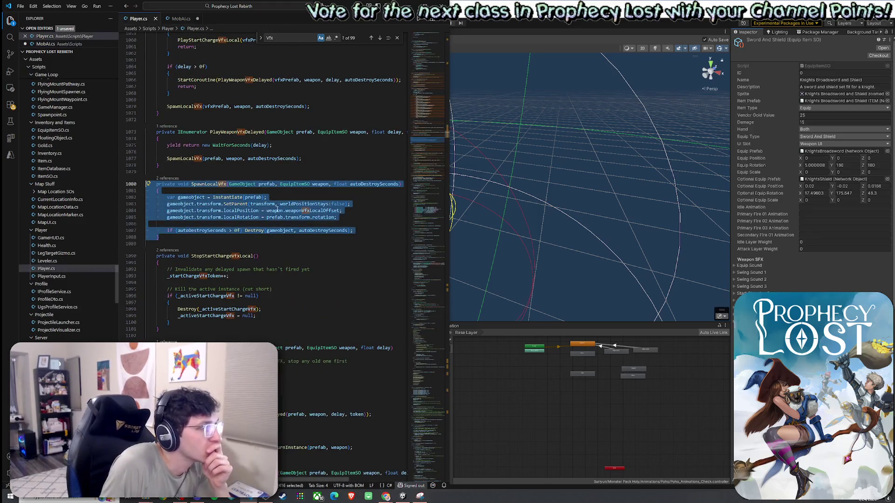
{"action": "scroll", "coordinate": [226, 250], "scroll_direction": "up", "scroll_amount": 3}
{"action": "left_click", "coordinate": [225, 254]}
{"action": "right_click", "coordinate": [225, 255]}
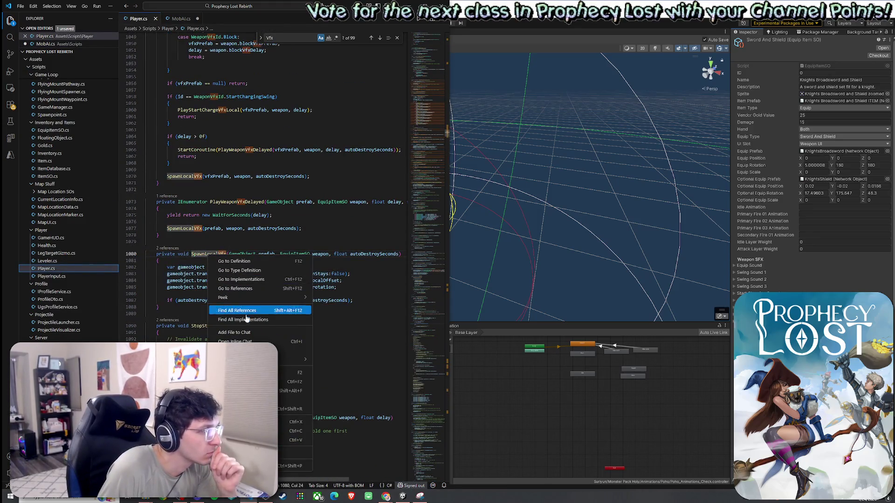
{"action": "left_click", "coordinate": [243, 314]}
{"action": "left_click", "coordinate": [240, 177]}
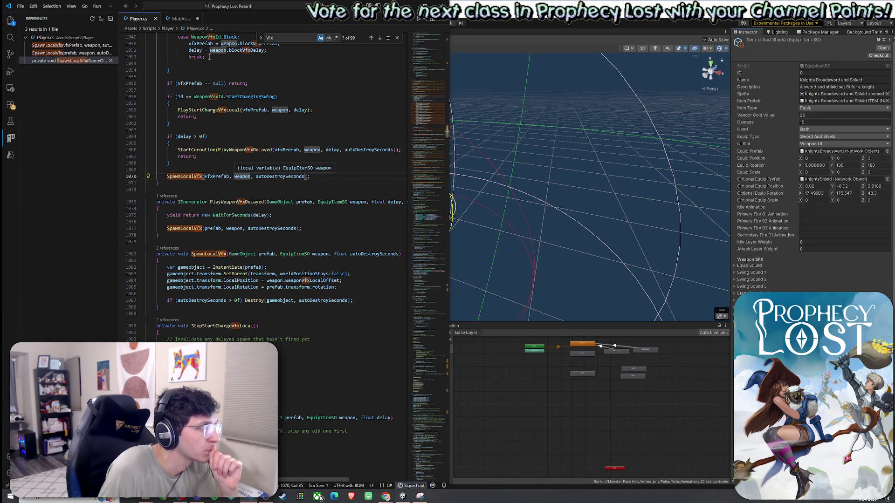
{"action": "left_click", "coordinate": [318, 254]}
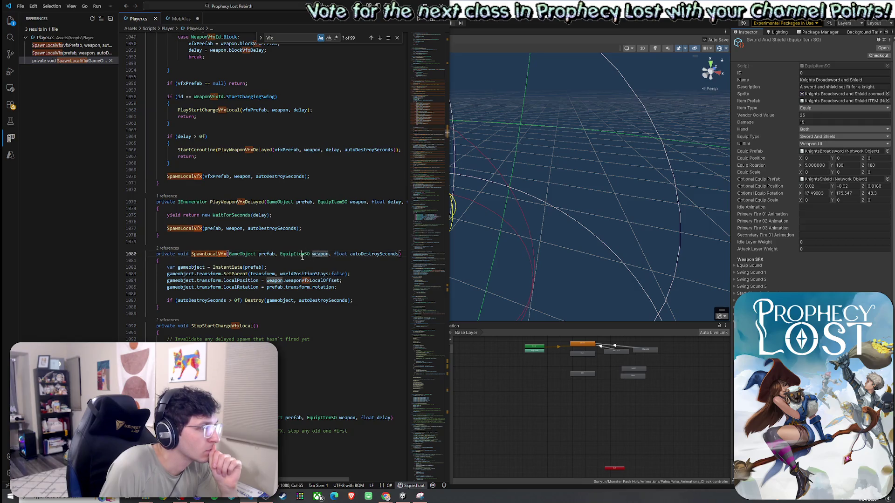
{"action": "left_click", "coordinate": [187, 20]}
Delete the 'EquipItemSO weapon' parameter from MobAI's SpawnLocalVfx signature.
{"action": "left_click_drag", "start_coordinate": [329, 272], "coordinate": [278, 272]}
{"action": "key", "text": "BackSpace"}
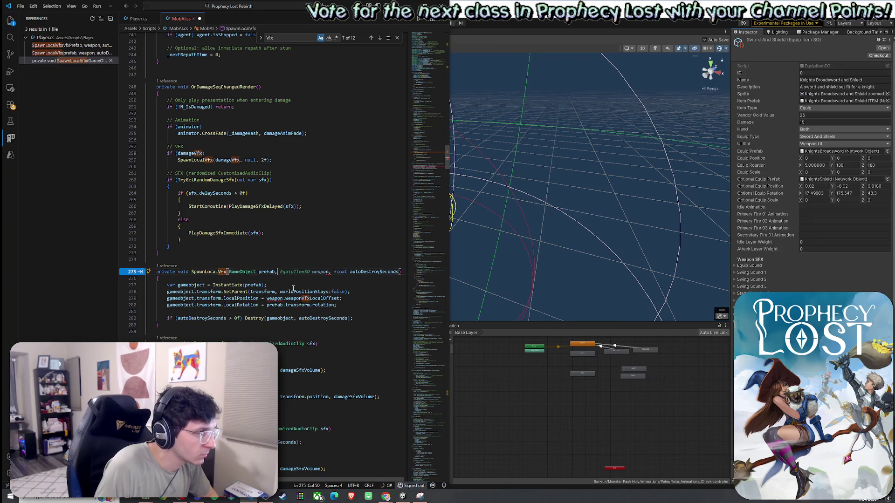
{"action": "key", "text": "ctrl+z"}
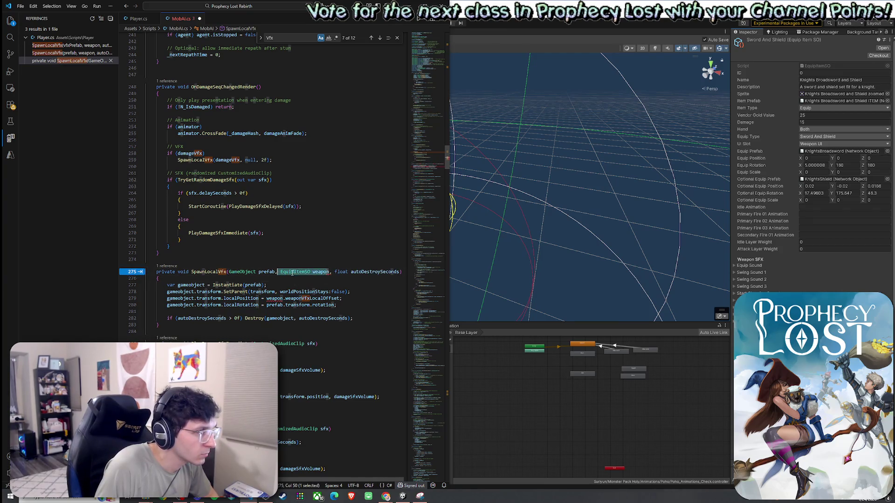
{"action": "key", "text": "BackSpace"}
{"action": "key", "text": "BackSpace"}
{"action": "key", "text": "BackSpace"}
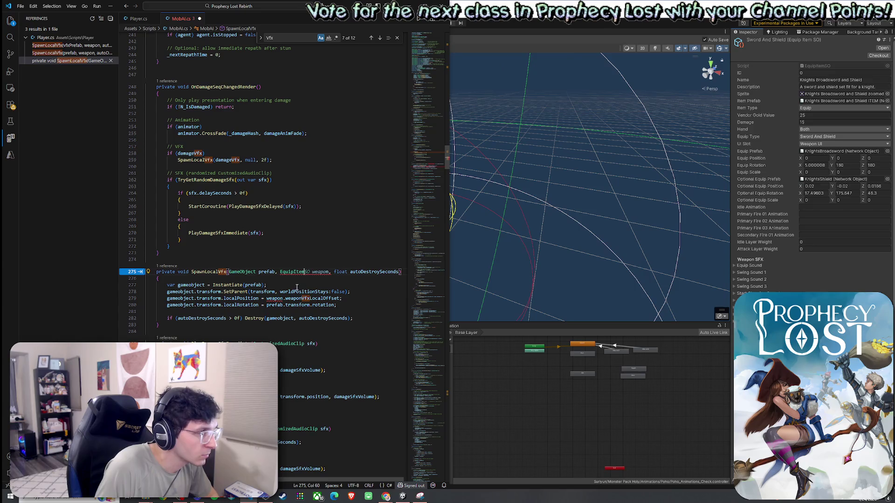
{"action": "key", "text": "BackSpace"}
{"action": "key", "text": "BackSpace"}
{"action": "key", "text": "BackSpace"}
{"action": "type", "text": "n"}
{"action": "key", "text": "Down"}
{"action": "key", "text": "Down"}
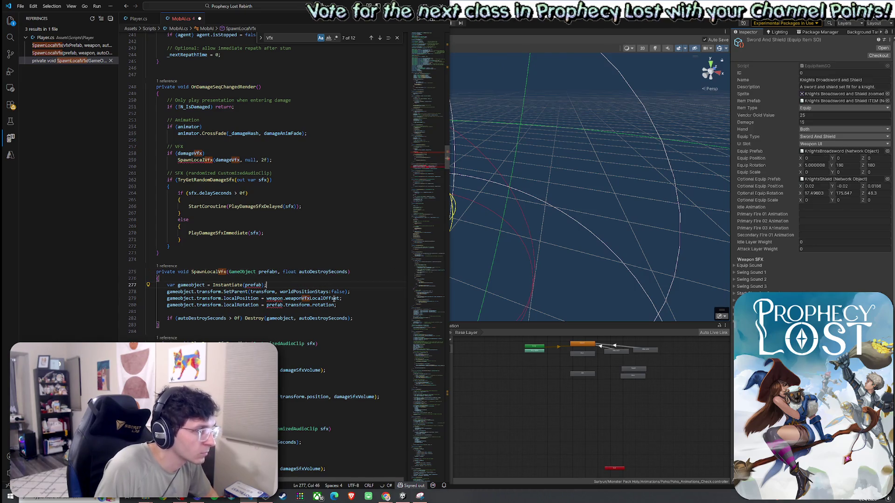
Remove the stray letter and delete the weapon.weaponVfxLocalOffset localPosition line.
{"action": "left_click", "coordinate": [278, 272]}
{"action": "key", "text": "BackSpace"}
{"action": "left_click", "coordinate": [302, 298]}
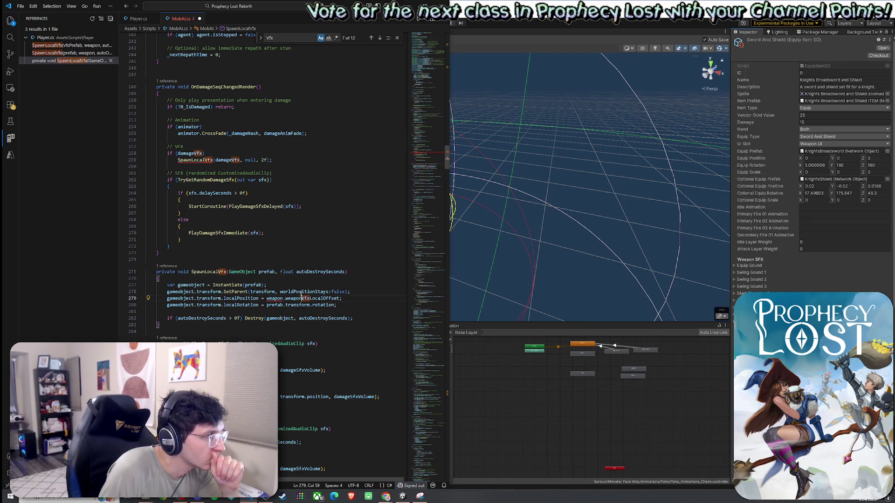
{"action": "left_click", "coordinate": [291, 298]}
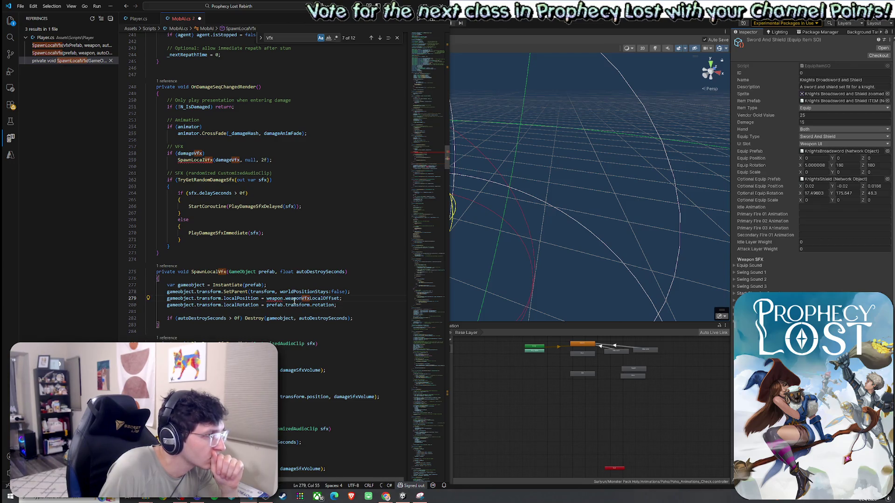
{"action": "double_click", "coordinate": [292, 298]}
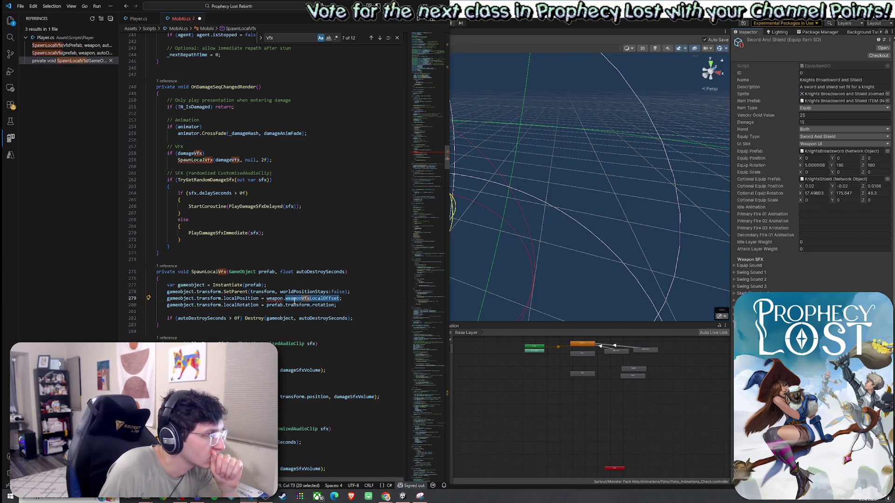
{"action": "left_click", "coordinate": [292, 305]}
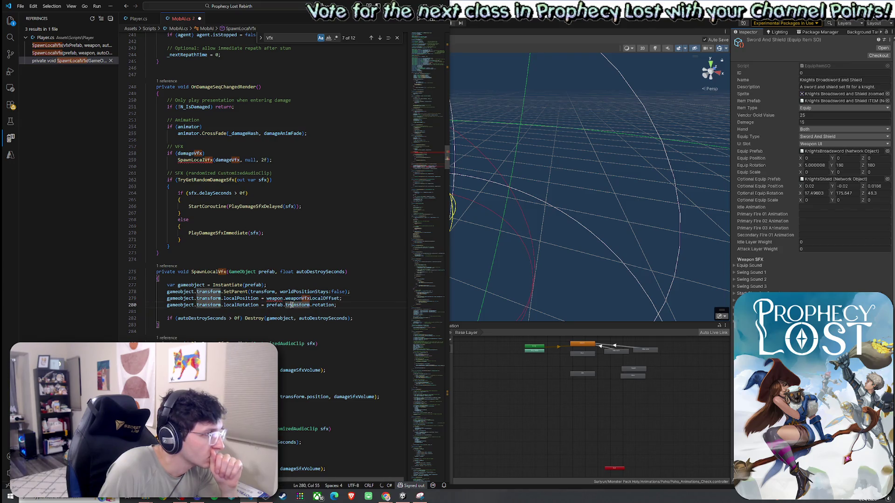
{"action": "double_click", "coordinate": [275, 299]}
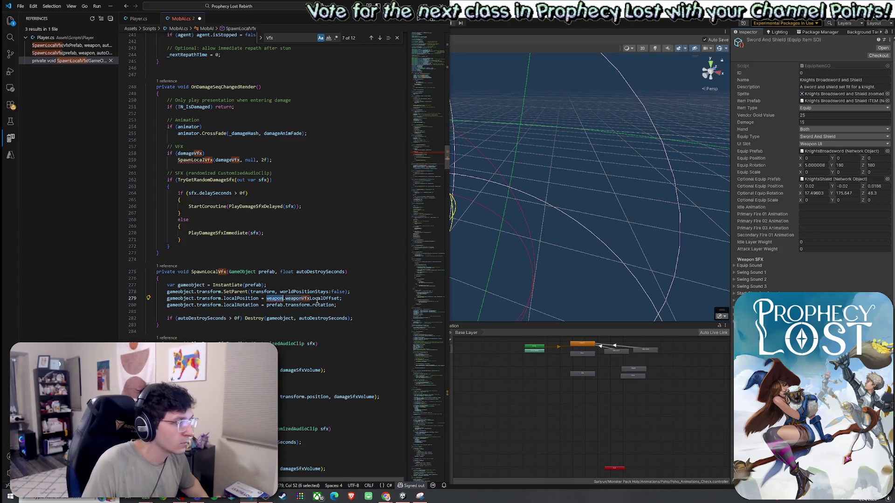
{"action": "left_click_drag", "start_coordinate": [342, 298], "coordinate": [166, 299]}
{"action": "key", "text": "BackSpace"}
{"action": "key", "text": "BackSpace"}
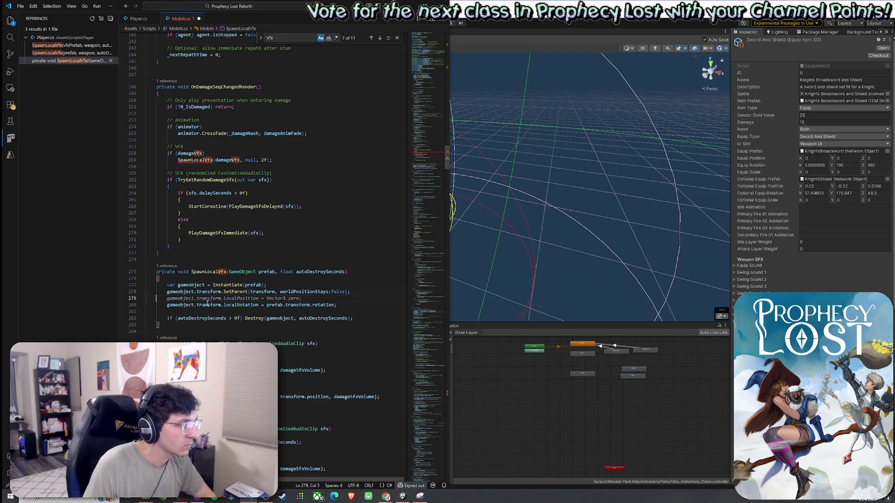
Drop the null argument so the call reads SpawnLocalVfx(damageVfx, 2f).
{"action": "left_click", "coordinate": [296, 272]}
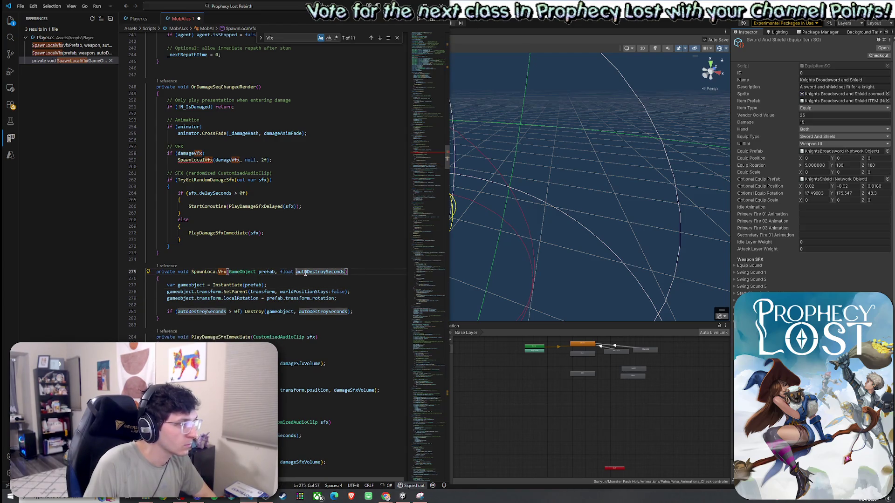
{"action": "left_click", "coordinate": [229, 285]}
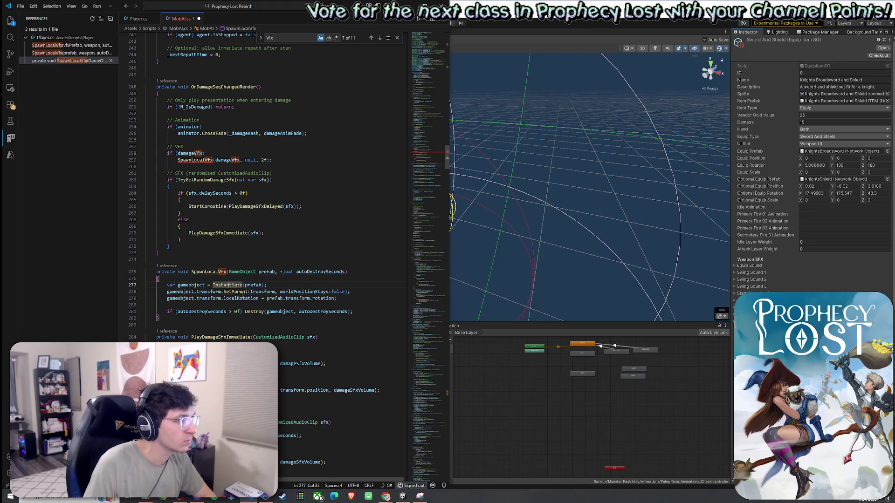
{"action": "left_click", "coordinate": [204, 160]}
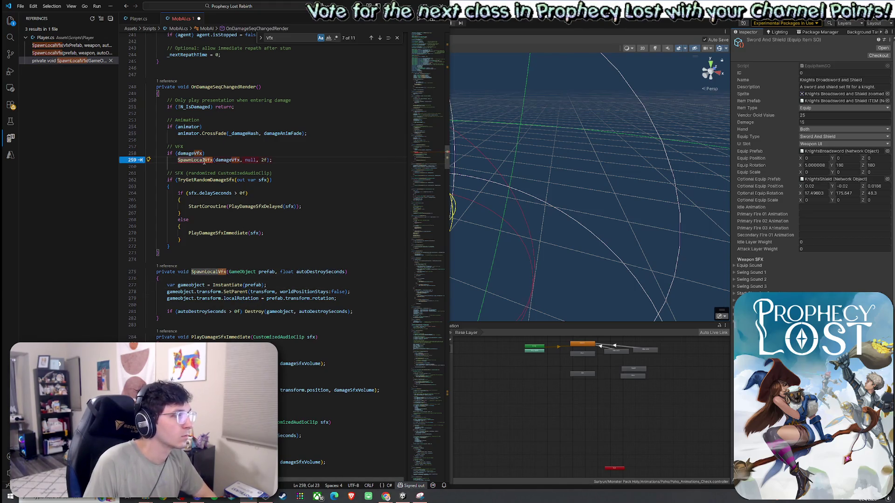
{"action": "left_click", "coordinate": [256, 160]}
{"action": "key", "text": "BackSpace"}
{"action": "key", "text": "BackSpace"}
{"action": "key", "text": "BackSpace"}
{"action": "key", "text": "Up"}
Save MobAI.cs and switch back to Unity.
{"action": "left_click", "coordinate": [20, 6]}
{"action": "left_click", "coordinate": [28, 128]}
{"action": "left_click", "coordinate": [250, 161]}
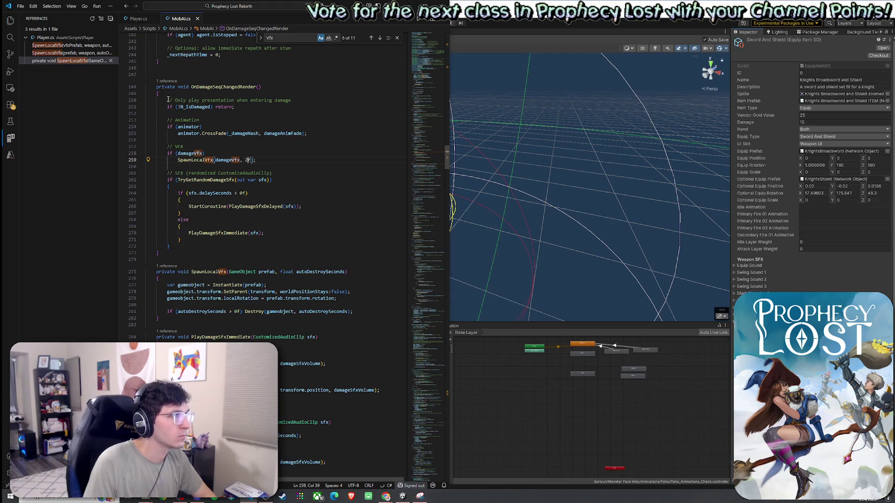
{"action": "left_click", "coordinate": [20, 6]}
{"action": "left_click", "coordinate": [47, 127]}
{"action": "key", "text": "alt+Tab"}
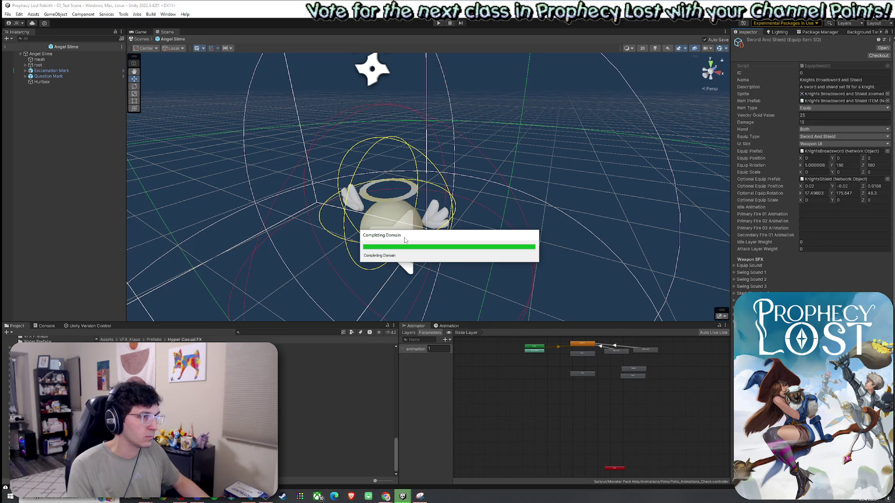
After compiling, find HCFX_Splash_04 with an Assets search and open it in Prefab Mode.
{"action": "mouse_move", "coordinate": [404, 240]}
{"action": "left_mouse_down"}
{"action": "mouse_move", "coordinate": [434, 241]}
{"action": "mouse_move", "coordinate": [376, 213]}
{"action": "mouse_move", "coordinate": [340, 227]}
{"action": "left_mouse_up"}
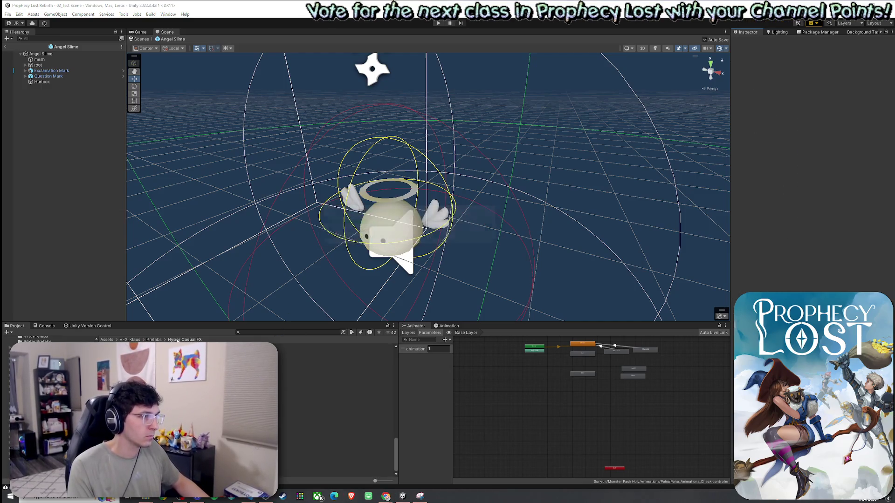
{"action": "left_click", "coordinate": [108, 340]}
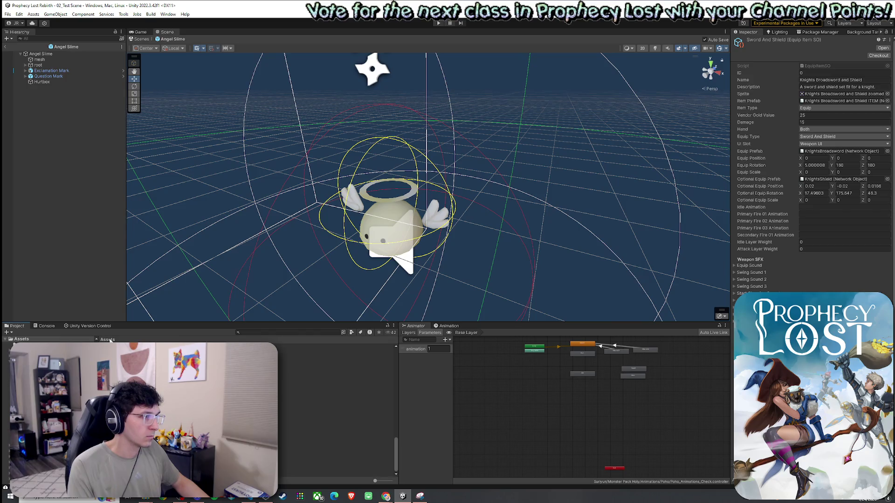
{"action": "left_click", "coordinate": [275, 333]}
{"action": "type", "text": "plash 04"}
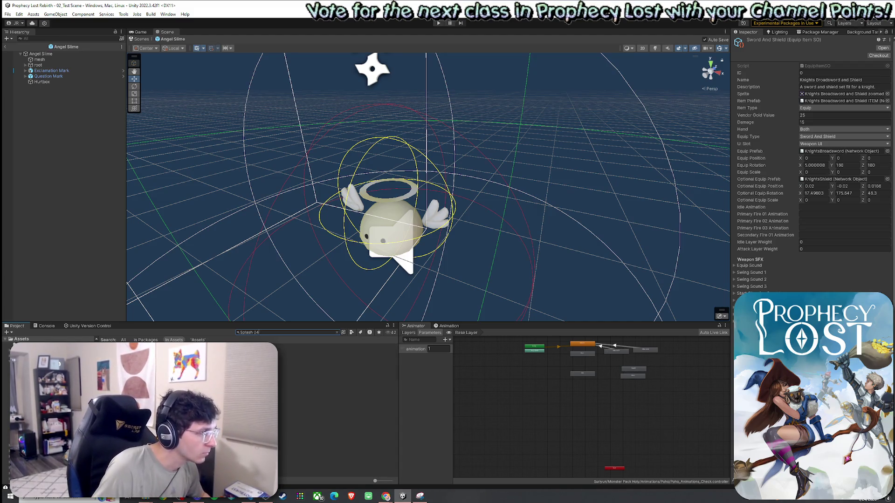
{"action": "left_click", "coordinate": [303, 345]}
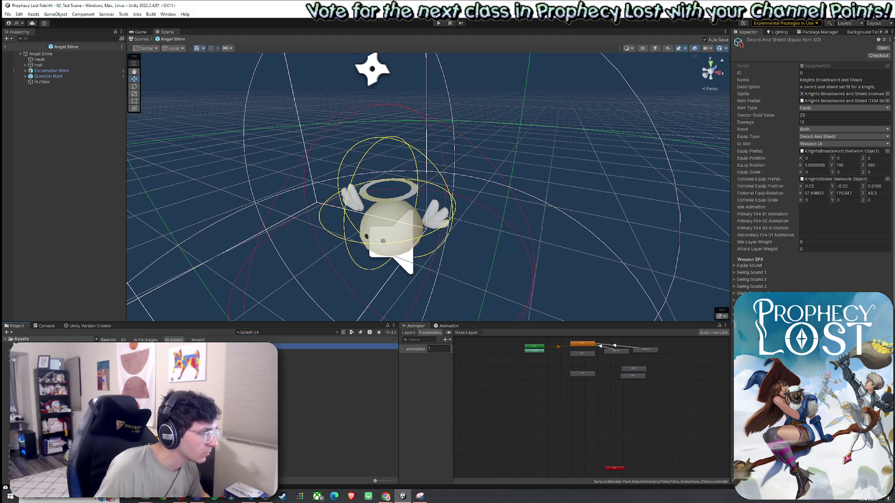
{"action": "double_click", "coordinate": [303, 346]}
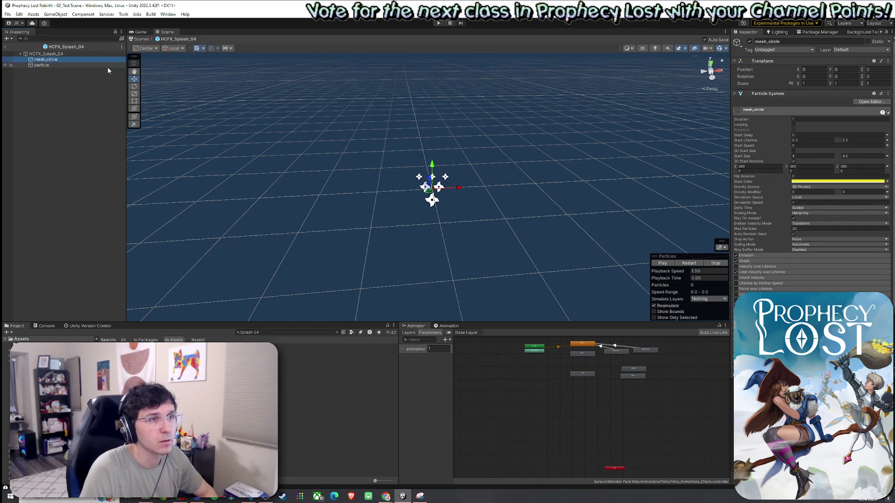
Leave the splash prefab and open the Angel Slime prefab in isolation.
{"action": "left_click", "coordinate": [14, 54]}
{"action": "key", "text": "Escape"}
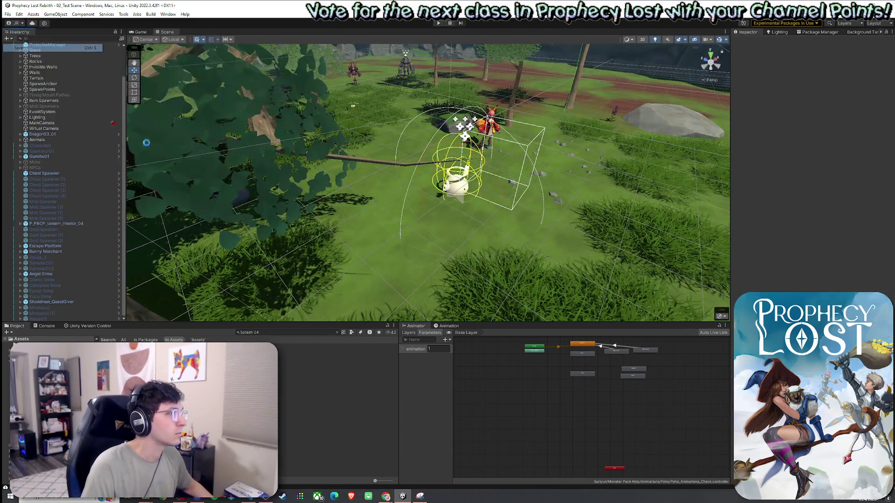
{"action": "right_click", "coordinate": [57, 274]}
{"action": "right_click", "coordinate": [44, 274]}
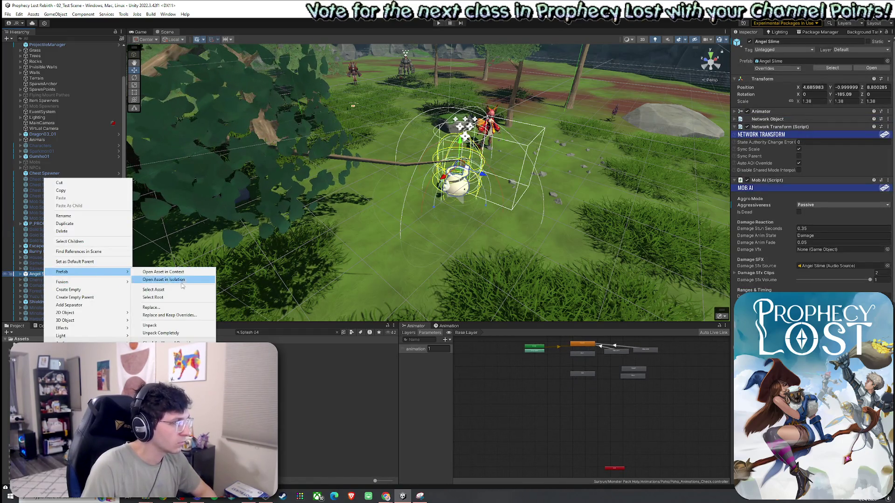
{"action": "left_click", "coordinate": [140, 296]}
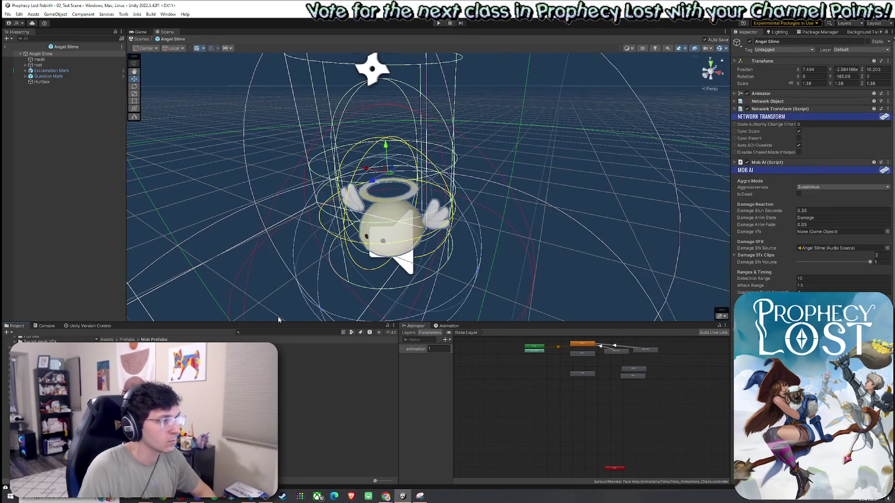
Assign HCFX_Splash_04 to Mob AI's Damage Vfx slot and return to the scene.
{"action": "left_click", "coordinate": [887, 232]}
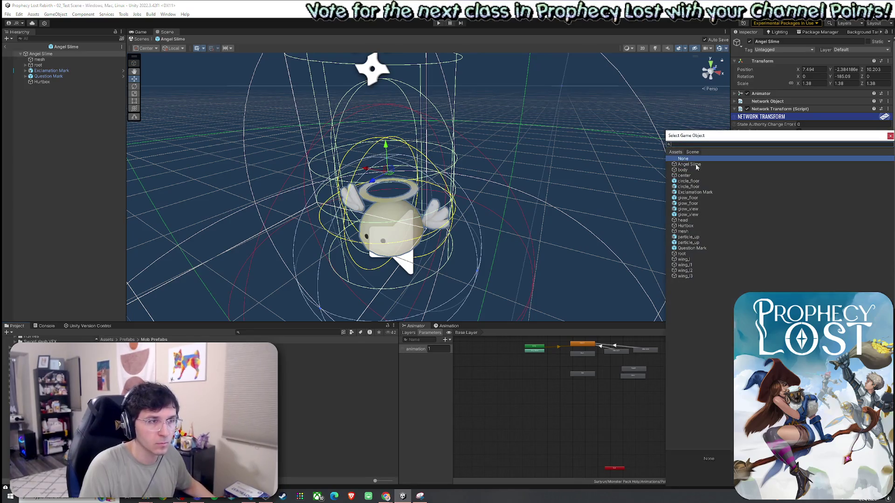
{"action": "type", "text": "Splash 0"}
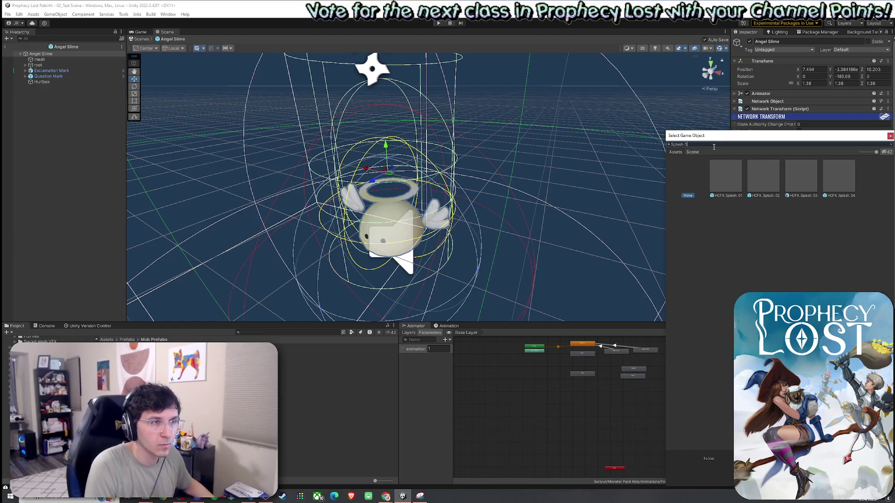
{"action": "type", "text": "4"}
{"action": "left_click", "coordinate": [739, 190]}
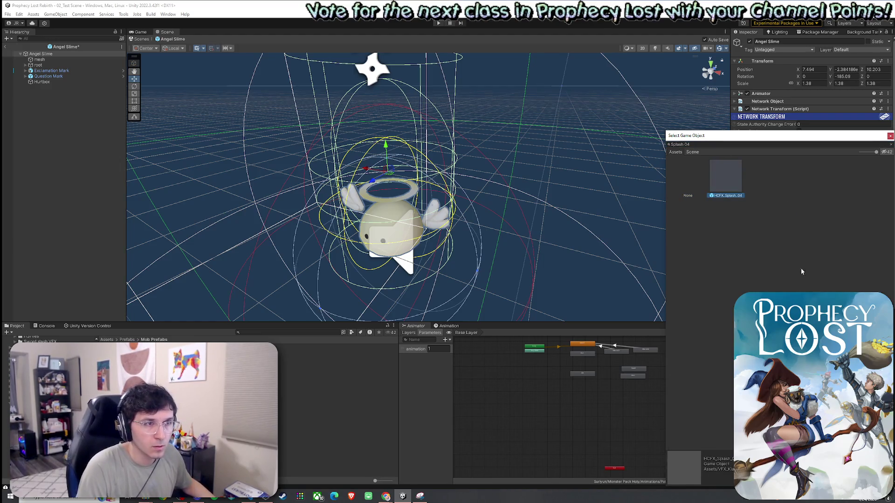
{"action": "double_click", "coordinate": [720, 164]}
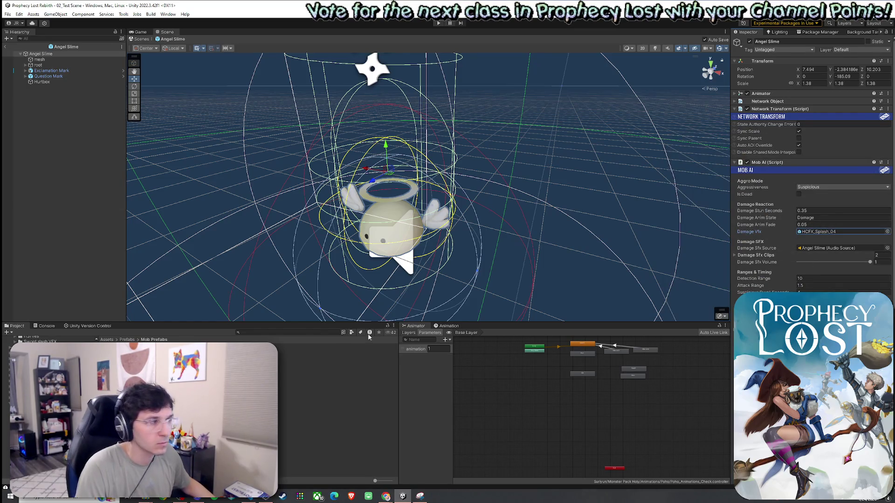
{"action": "left_click", "coordinate": [4, 46]}
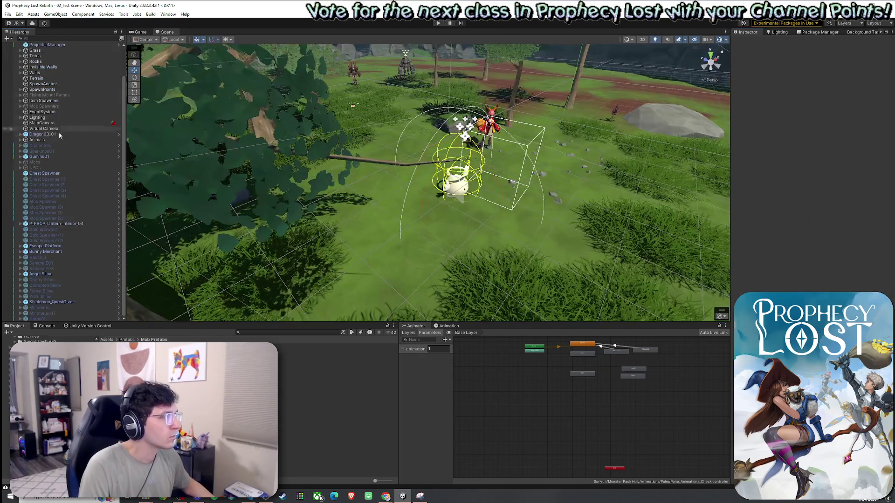
Restore the accidentally deleted Angel Slime and start the game in Play mode.
{"action": "key", "text": "Delete"}
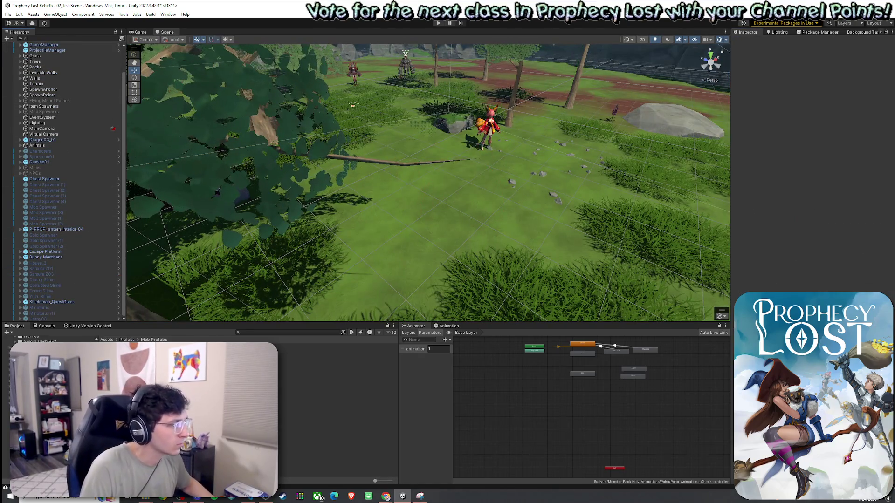
{"action": "key", "text": "ctrl+z"}
{"action": "mouse_move", "coordinate": [444, 243]}
{"action": "left_mouse_down"}
{"action": "mouse_move", "coordinate": [369, 242]}
{"action": "mouse_move", "coordinate": [296, 109]}
{"action": "left_mouse_up"}
{"action": "left_click", "coordinate": [8, 14]}
{"action": "left_click", "coordinate": [438, 23]}
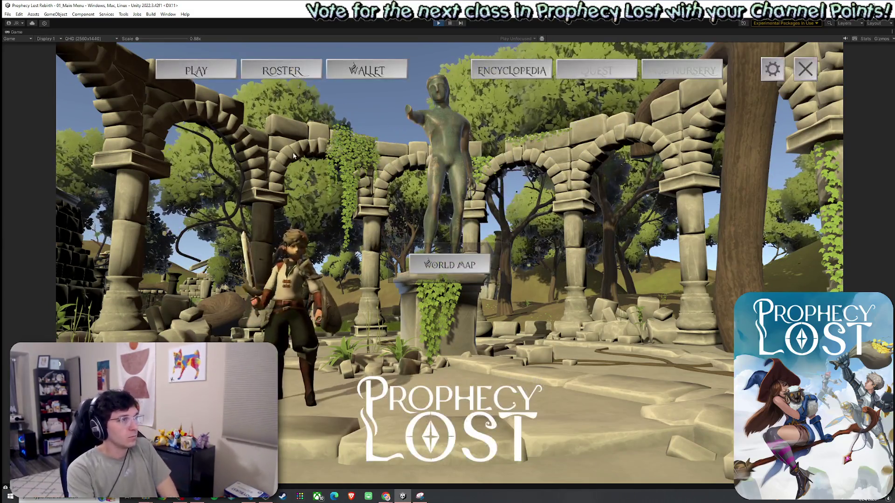
Start a match, run to the Angel Slime and strike it, then stop the test run.
{"action": "left_click", "coordinate": [449, 261]}
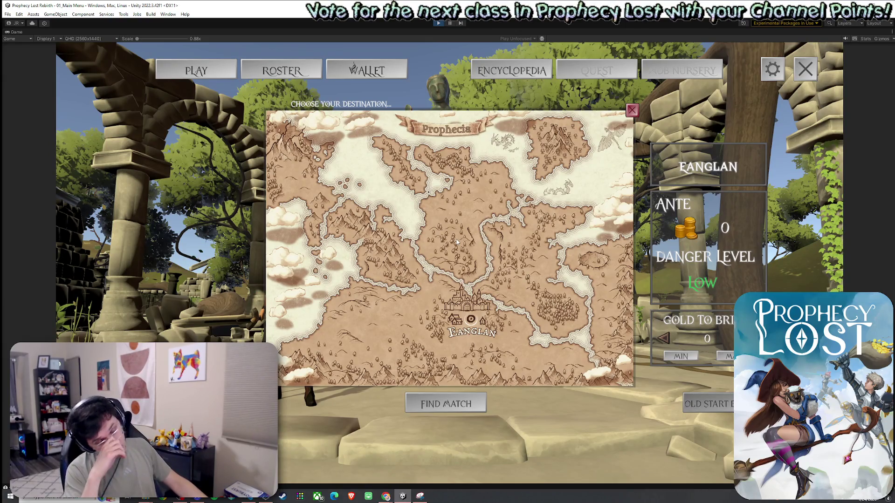
{"action": "left_click", "coordinate": [692, 409]}
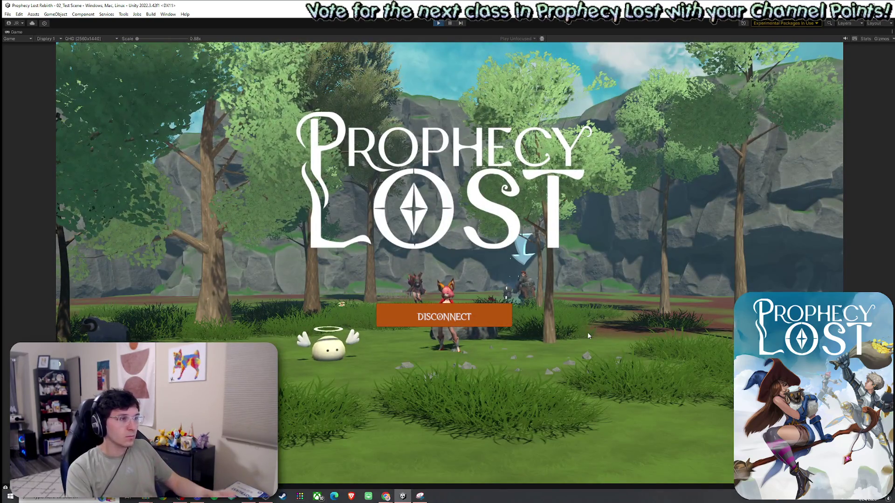
{"action": "key", "text": "w"}
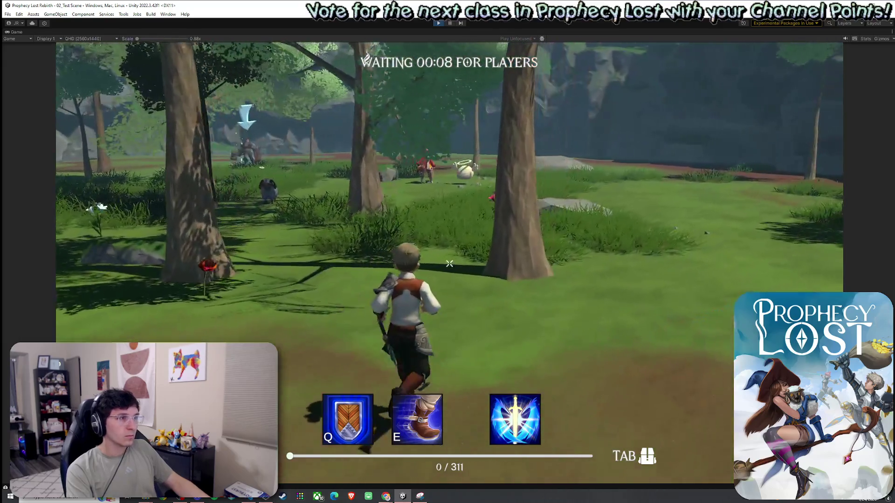
{"action": "key", "text": "w"}
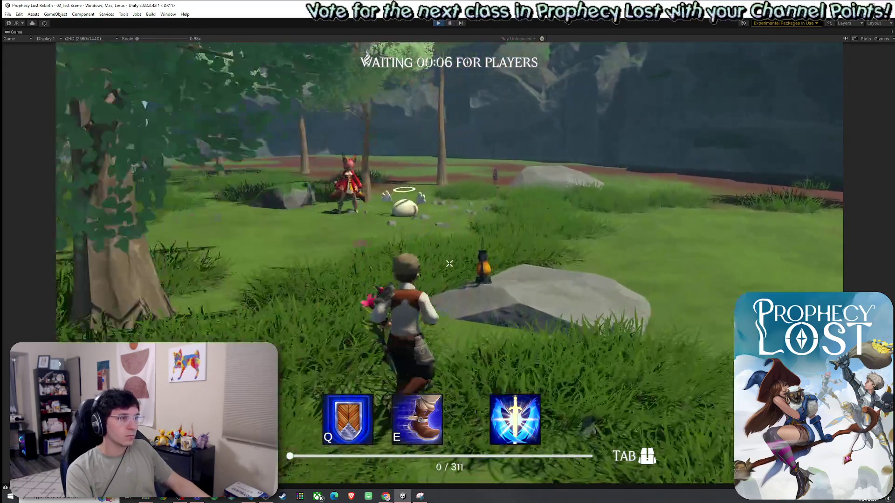
{"action": "key", "text": "w"}
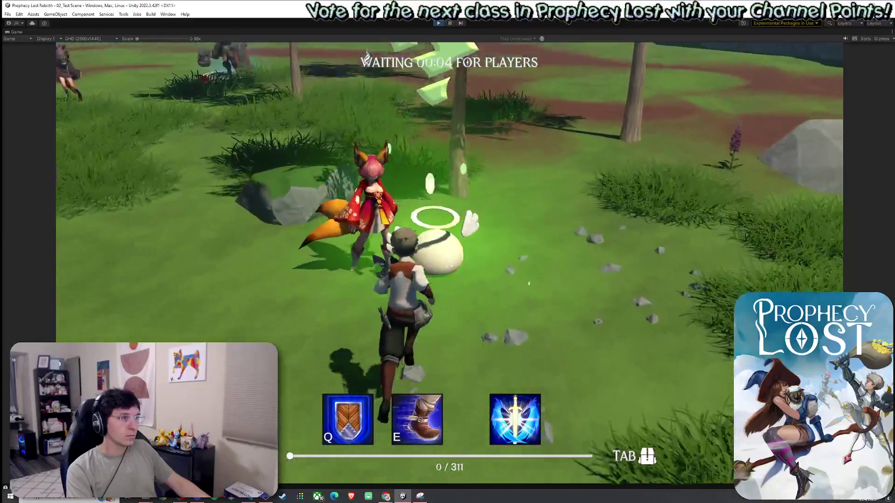
{"action": "left_click", "coordinate": [450, 264]}
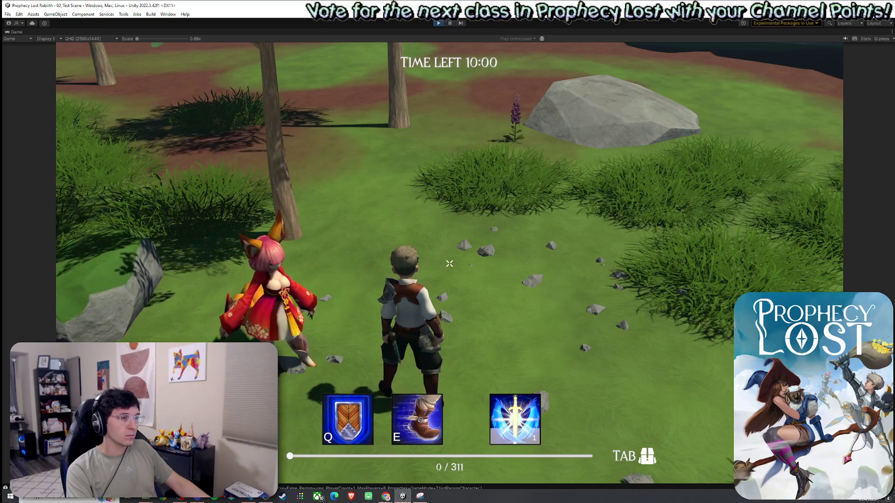
{"action": "key", "text": "w"}
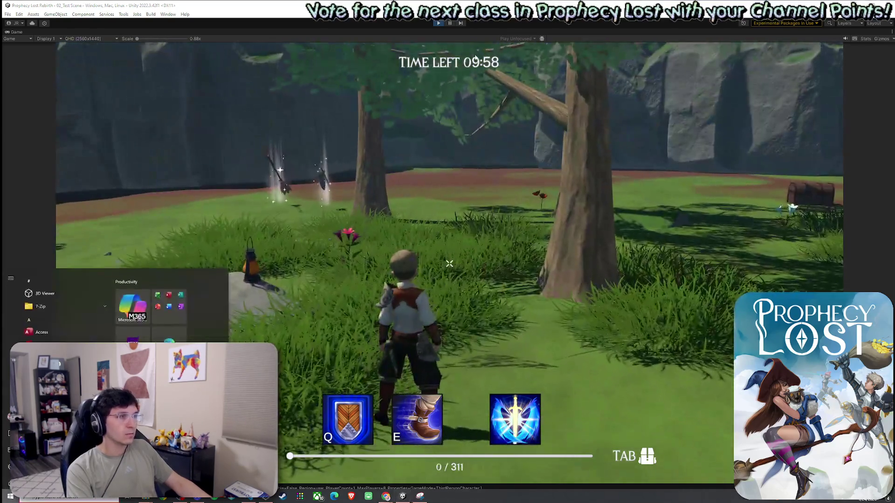
{"action": "key", "text": "ctrl+p"}
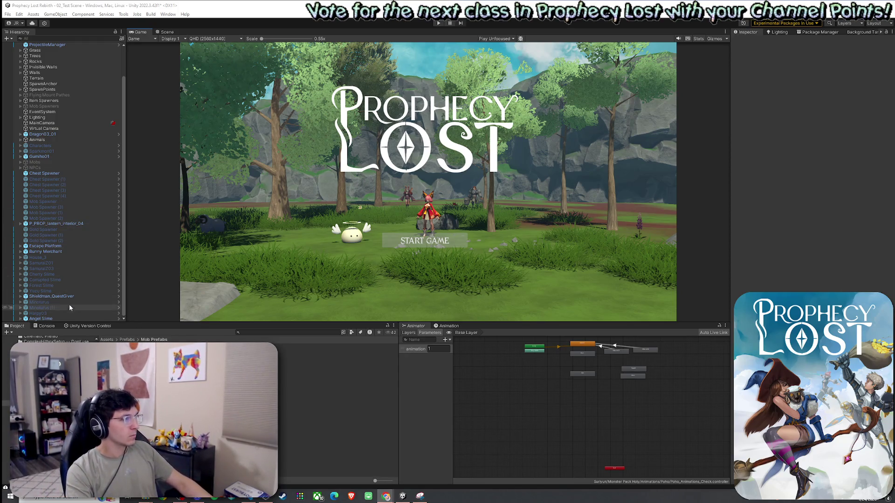
Set the Angel Slime prefab's Mob AI Max Health to 100.
{"action": "left_click", "coordinate": [53, 319]}
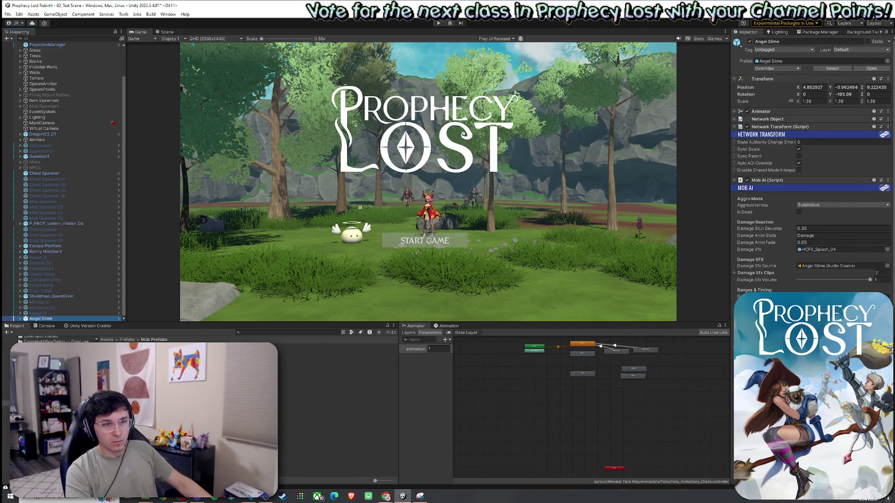
{"action": "scroll", "coordinate": [811, 186], "scroll_direction": "down", "scroll_amount": 6}
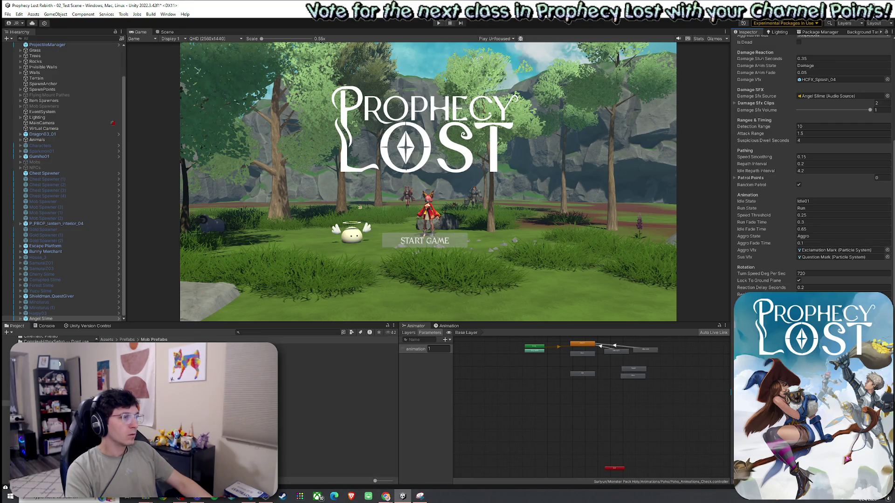
{"action": "left_click", "coordinate": [336, 346]}
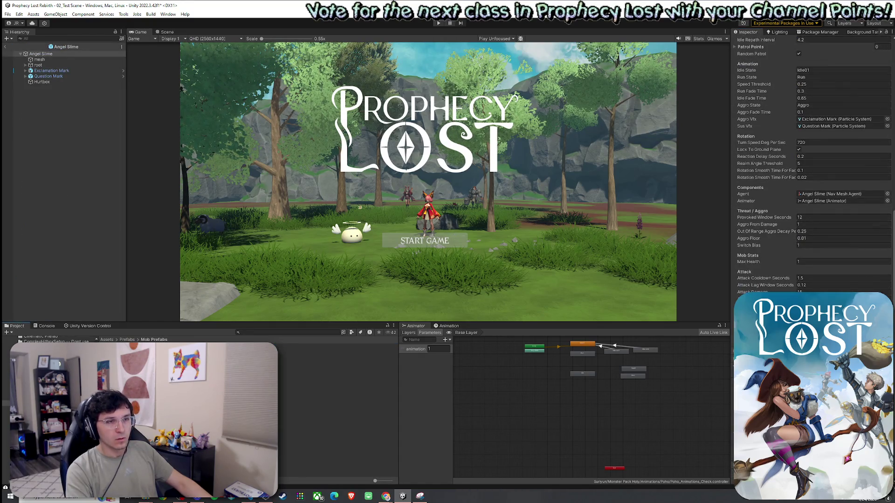
{"action": "left_click", "coordinate": [815, 261]}
{"action": "type", "text": "100"}
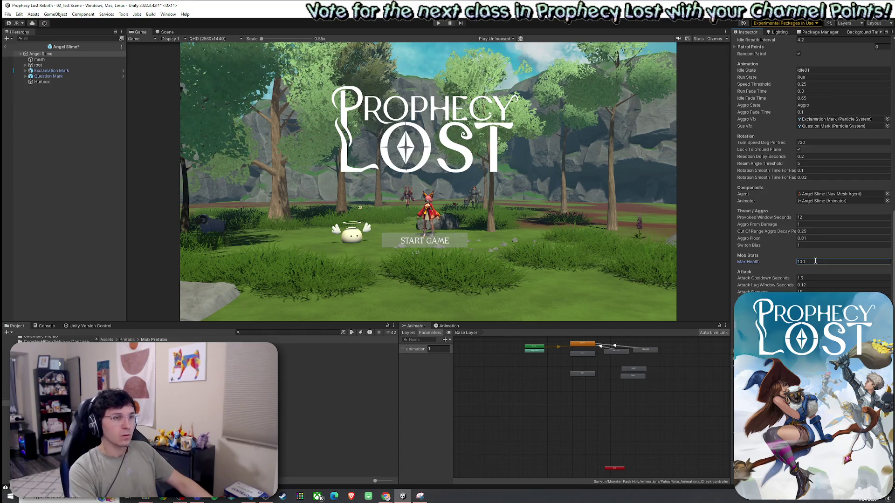
{"action": "left_click", "coordinate": [5, 47]}
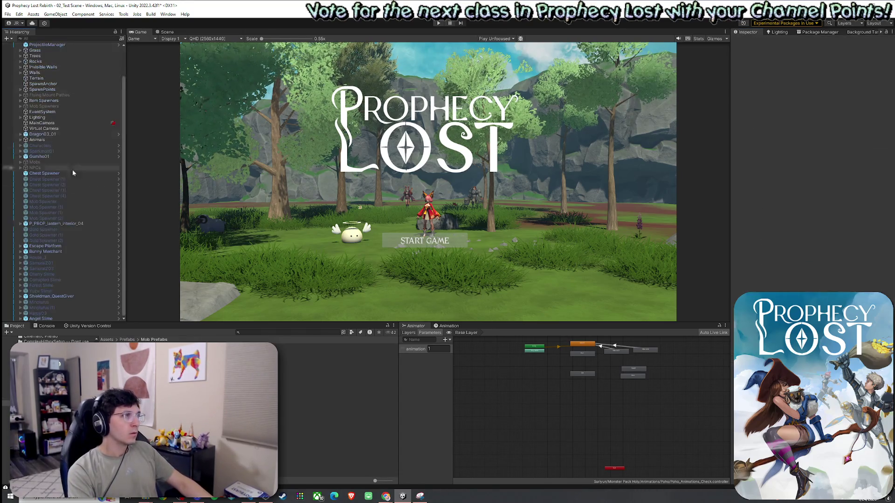
Reselect Angel Slime to check its settings and save the test scene.
{"action": "left_click", "coordinate": [54, 319]}
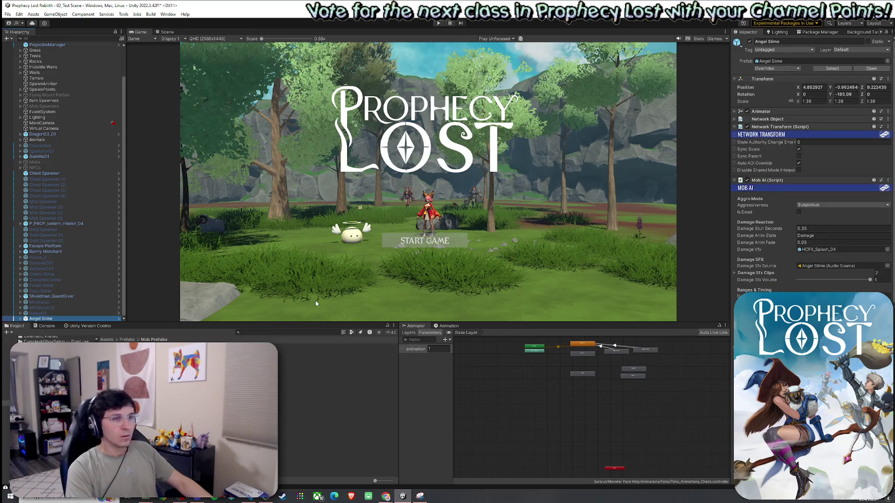
{"action": "scroll", "coordinate": [811, 167], "scroll_direction": "down", "scroll_amount": 10}
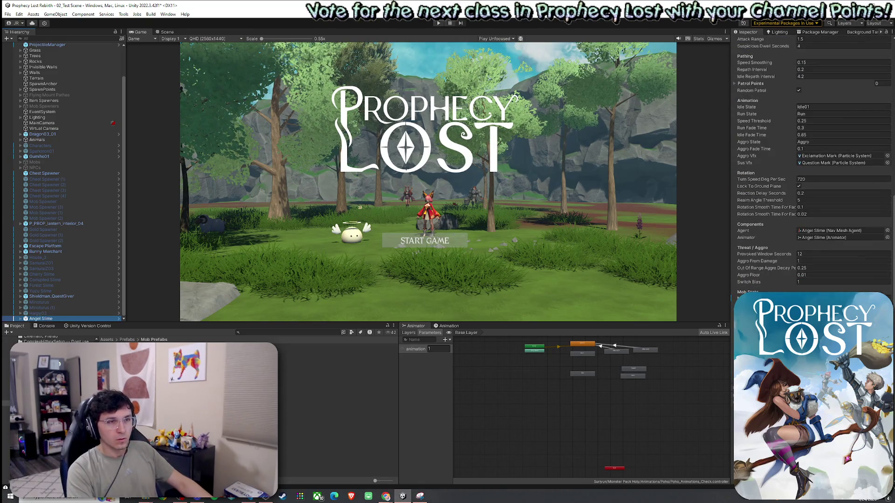
{"action": "left_click", "coordinate": [8, 14]}
{"action": "left_click", "coordinate": [19, 47]}
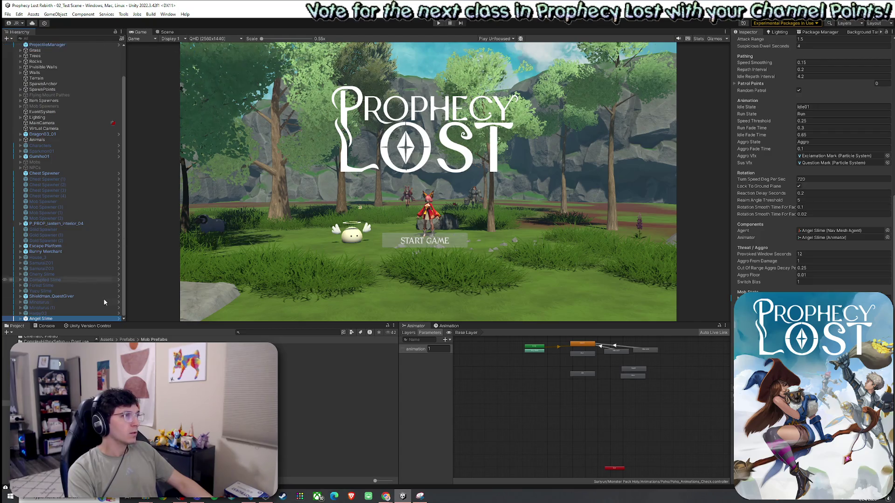
{"action": "left_click", "coordinate": [254, 332]}
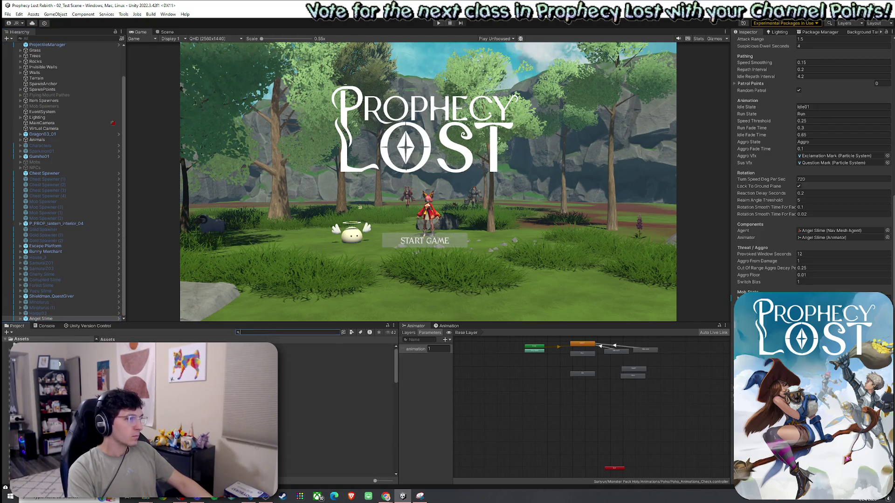
Open the 01_Main Menu scene from Assets > Scenes and enter Play mode.
{"action": "double_click", "coordinate": [291, 426]}
{"action": "left_click", "coordinate": [336, 357]}
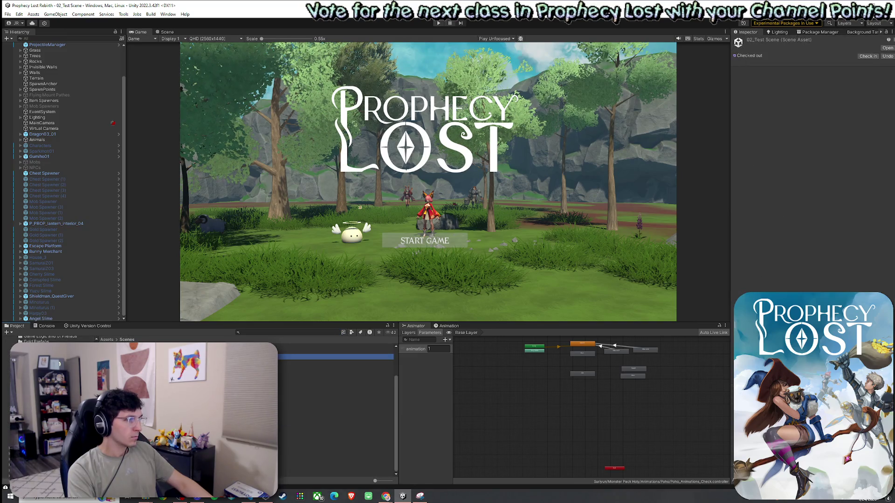
{"action": "key", "text": "Up"}
{"action": "key", "text": "Return"}
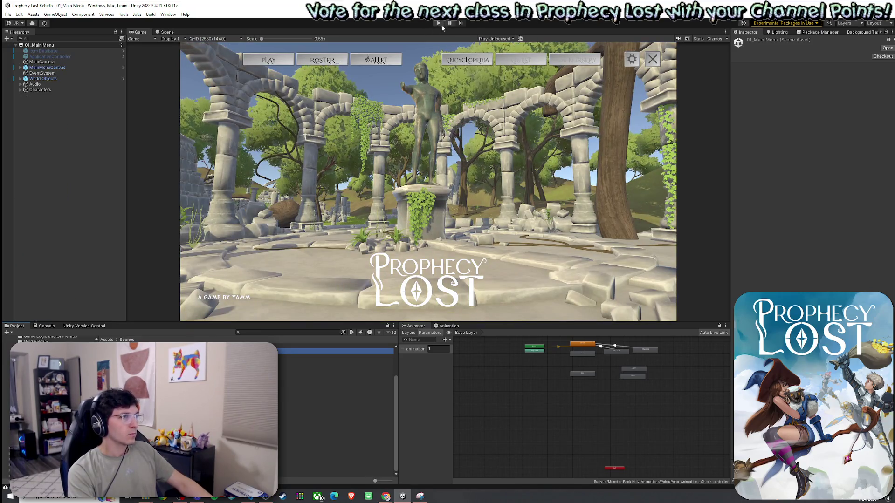
{"action": "key", "text": "ctrl+p"}
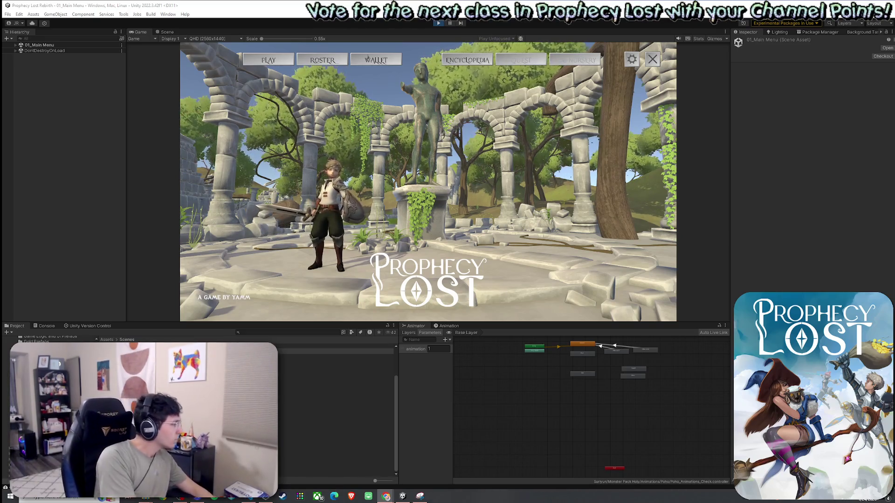
Run through the forest toward the winged slime and check the inventory.
{"action": "key", "text": "w"}
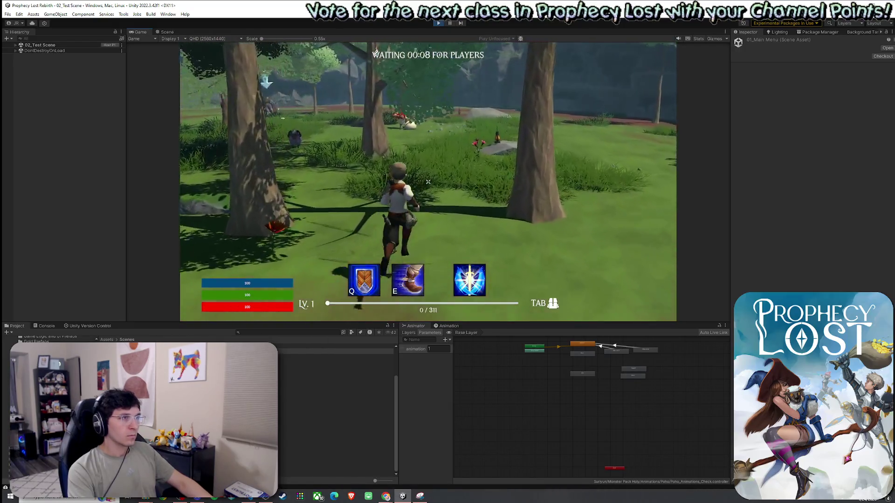
{"action": "key", "text": "w"}
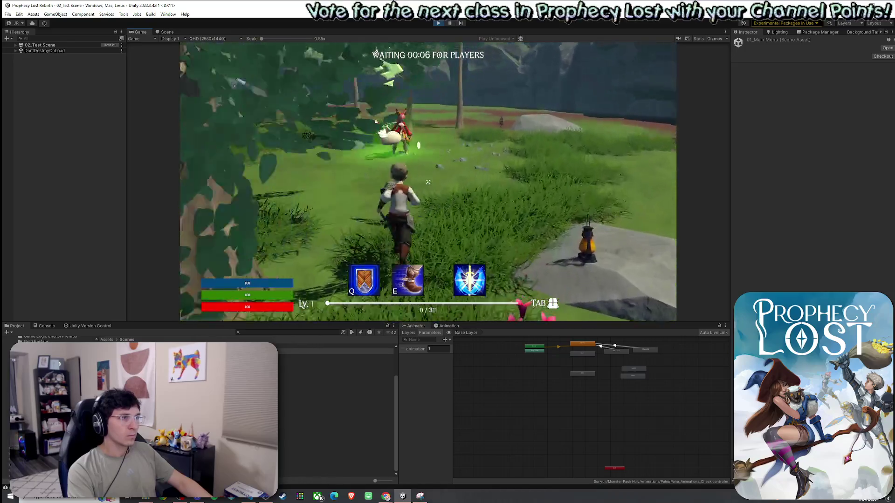
{"action": "key", "text": "w"}
{"action": "key", "text": "w"}
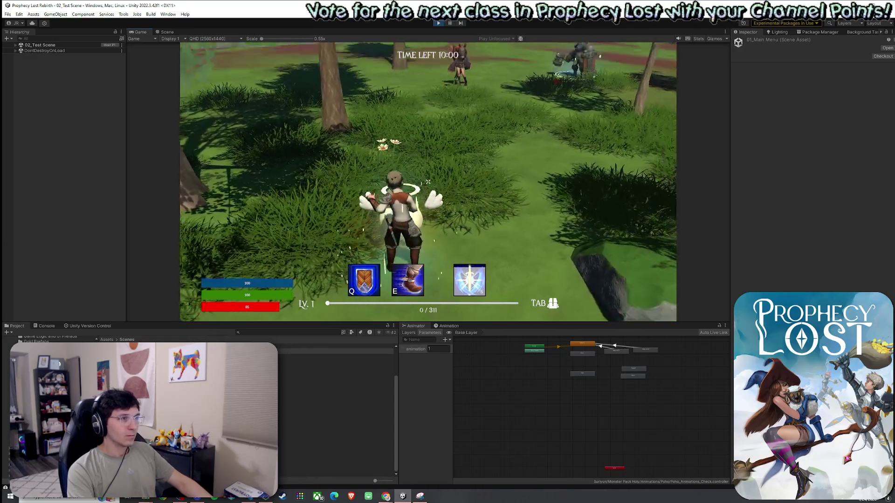
{"action": "key", "text": "w"}
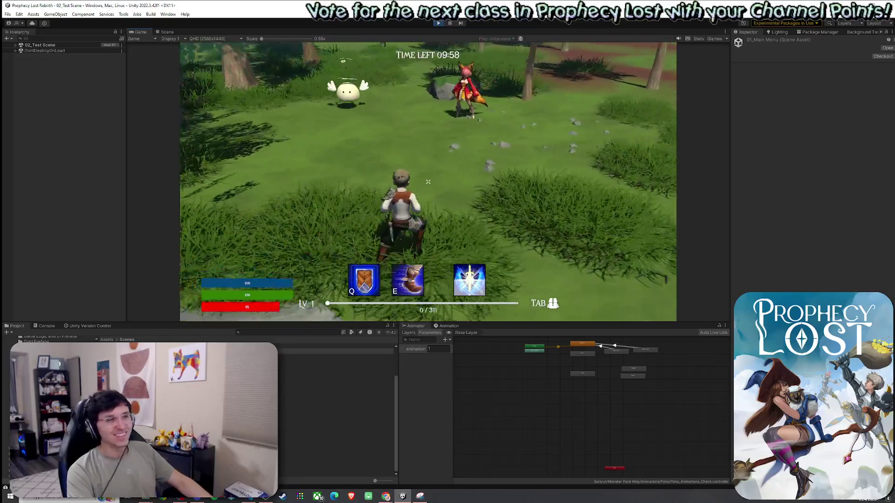
{"action": "key", "text": "w"}
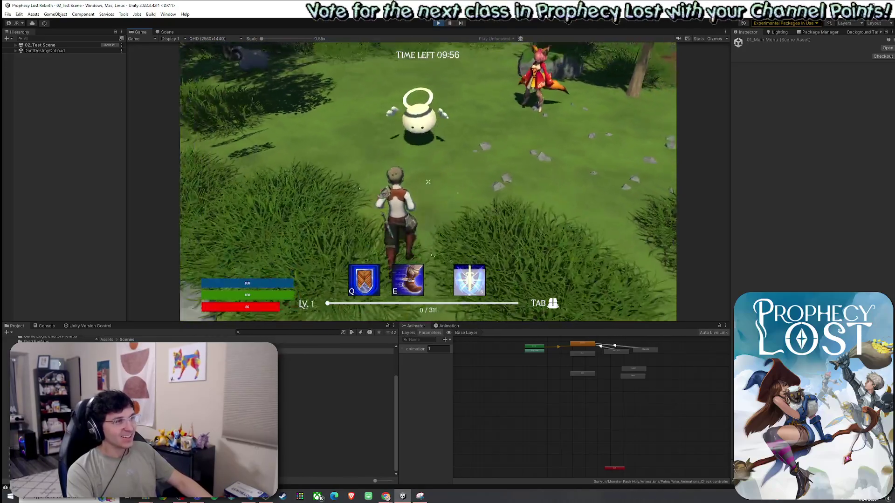
{"action": "key", "text": "w"}
{"action": "key", "text": "w"}
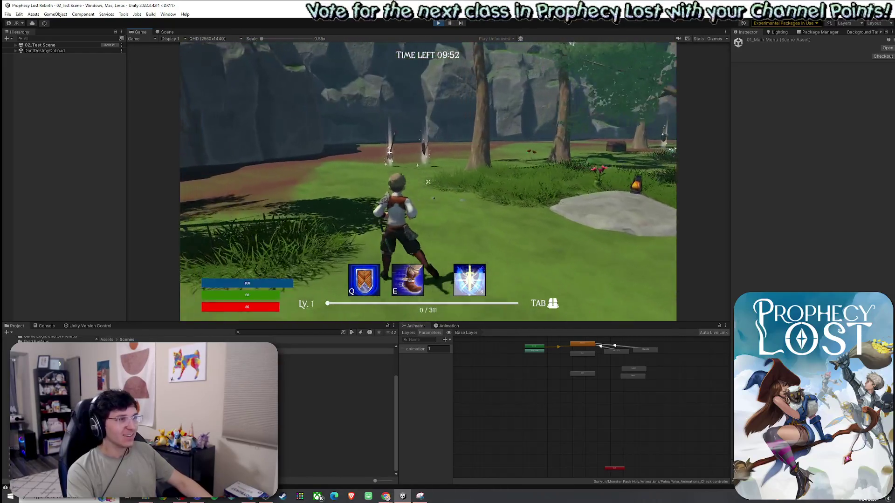
{"action": "key", "text": "w"}
{"action": "key", "text": "Tab"}
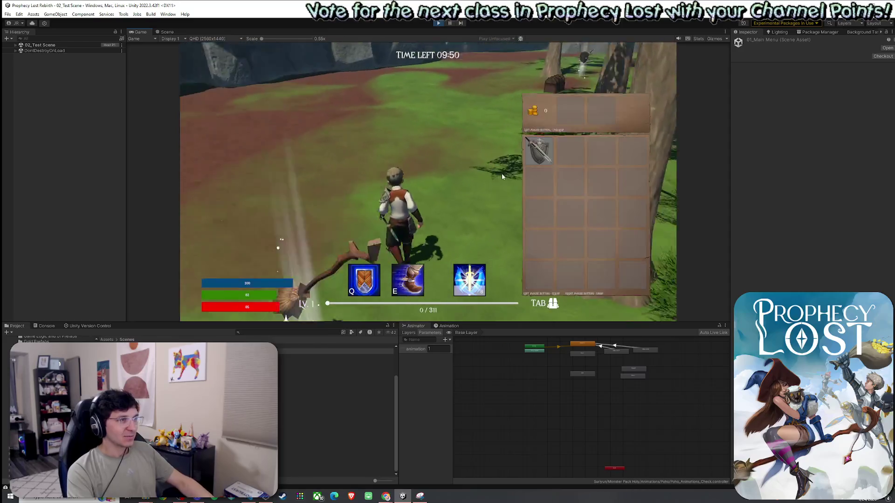
{"action": "key", "text": "Tab"}
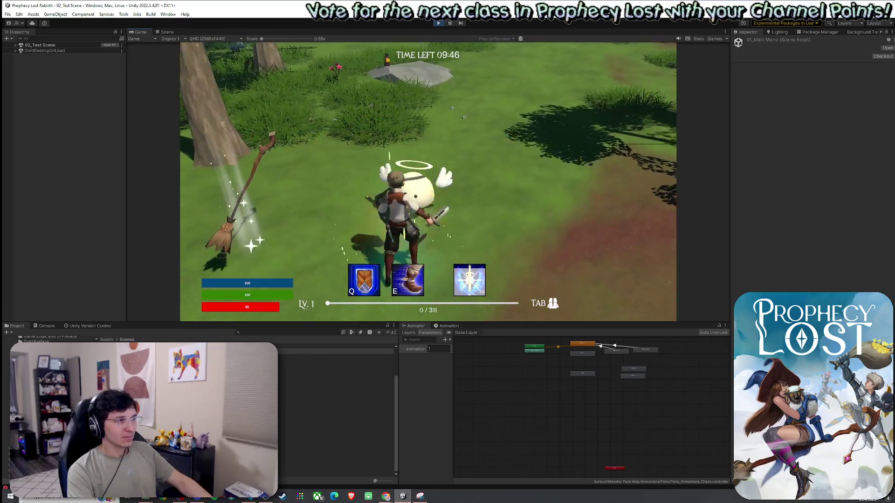
Swing a sword attack, try the dash and run abilities, then stop the game.
{"action": "left_click", "coordinate": [428, 182]}
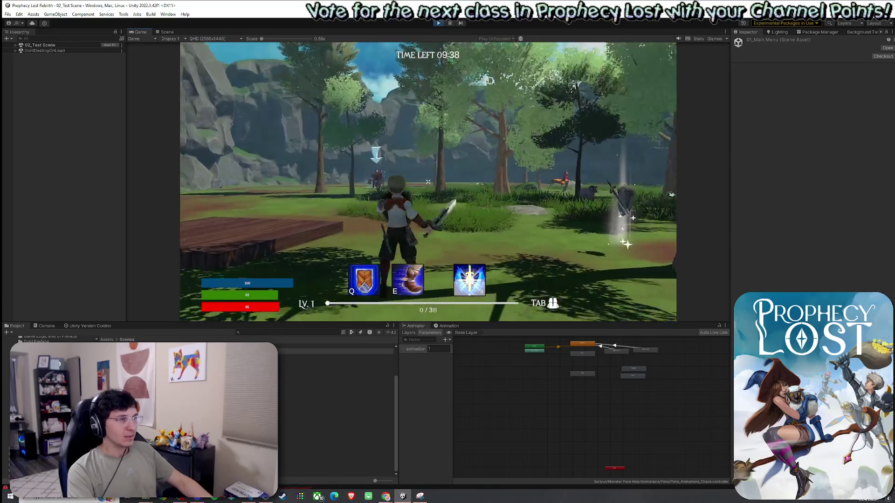
{"action": "key", "text": "e"}
{"action": "key", "text": "q"}
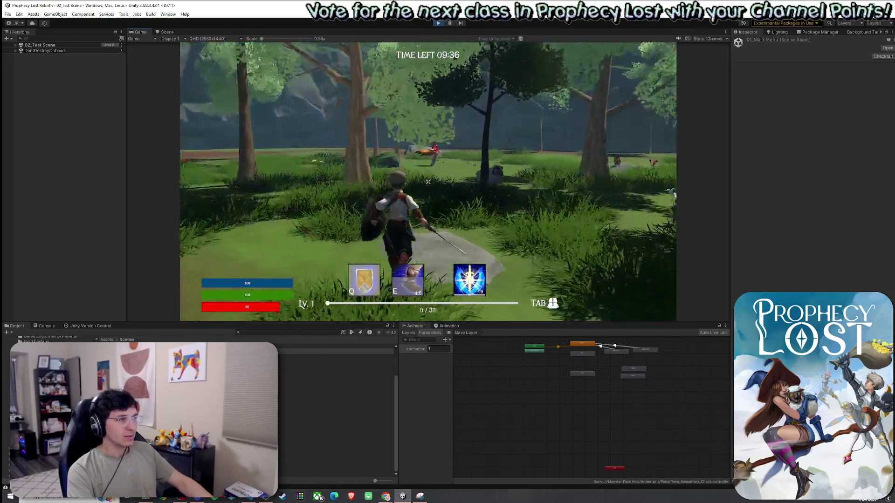
{"action": "key", "text": "super"}
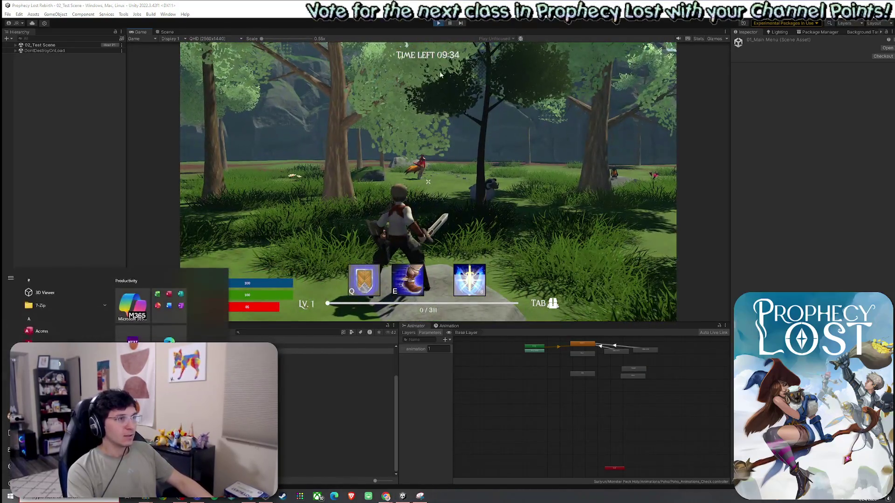
{"action": "key", "text": "super"}
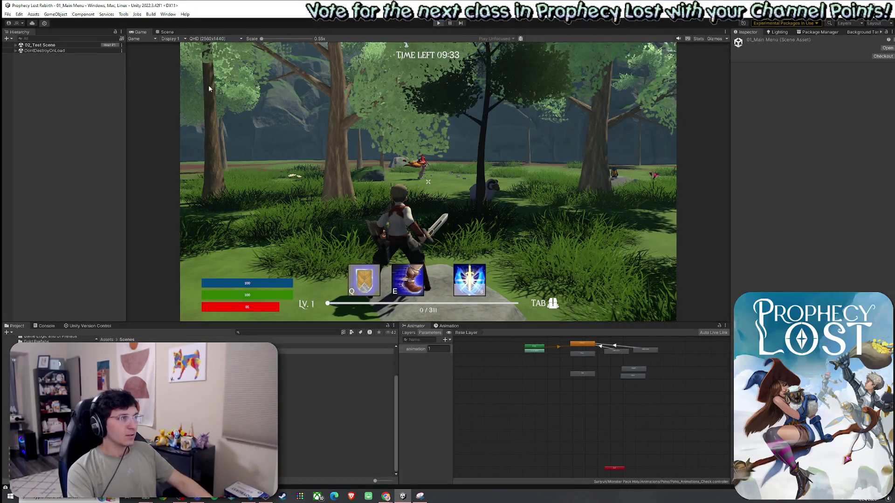
{"action": "key", "text": "ctrl+p"}
{"action": "left_click", "coordinate": [8, 14]}
{"action": "left_click", "coordinate": [90, 3]}
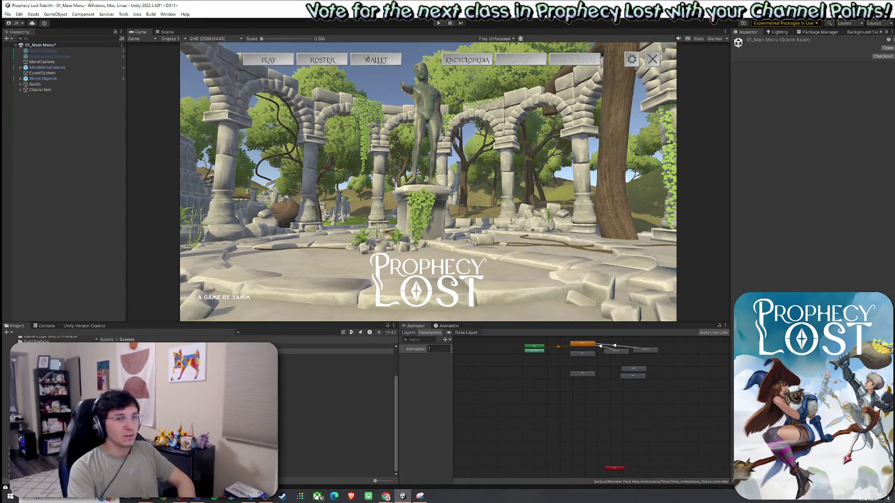
Save the main menu scene, then find and open the Angel Slime prefab via a project search.
{"action": "key", "text": "ctrl+s"}
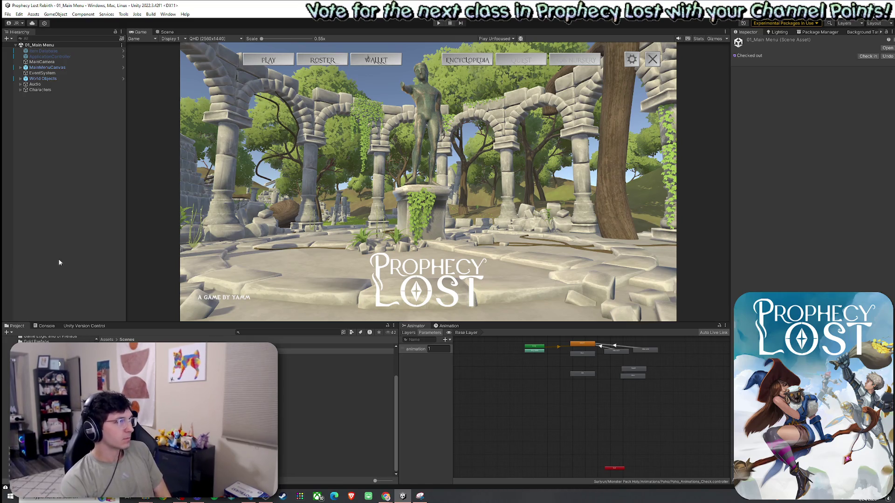
{"action": "left_click", "coordinate": [107, 339]}
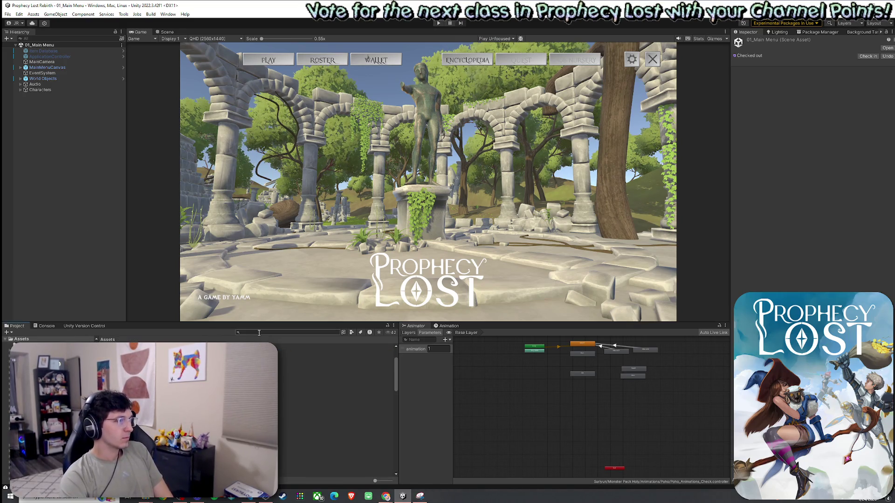
{"action": "type", "text": "Angel Slime"}
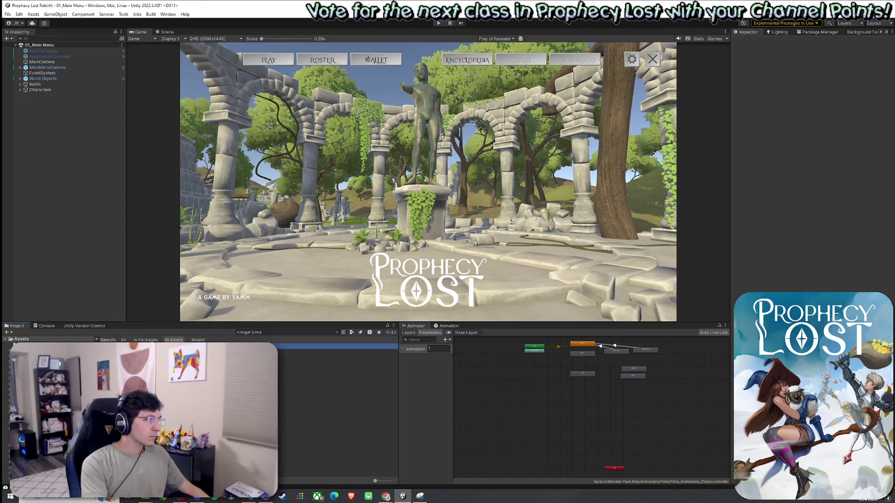
{"action": "double_click", "coordinate": [69, 346]}
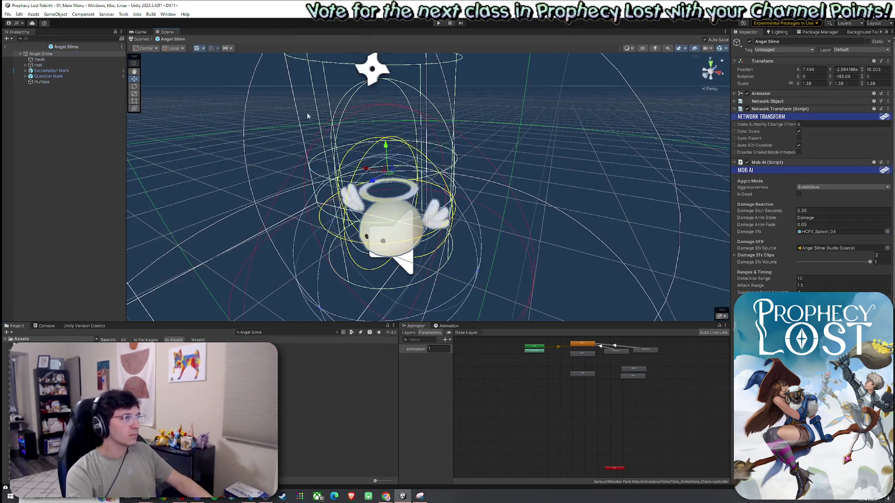
{"action": "mouse_move", "coordinate": [250, 160]}
{"action": "left_mouse_down"}
{"action": "mouse_move", "coordinate": [267, 152]}
{"action": "mouse_move", "coordinate": [253, 158]}
{"action": "left_mouse_up"}
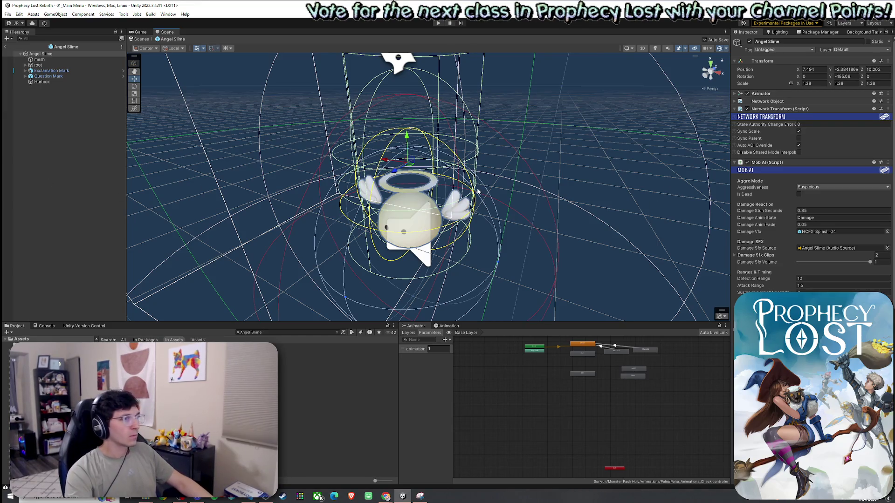
Open the Mob AI script in the code editor and move the editor window aside.
{"action": "right_click", "coordinate": [769, 162]}
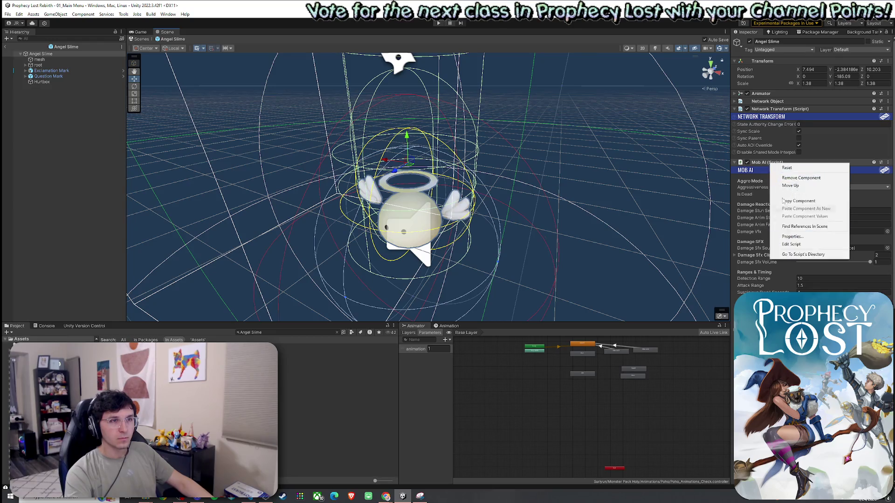
{"action": "left_click", "coordinate": [795, 245]}
{"action": "left_click_drag", "start_coordinate": [175, 56], "coordinate": [0, 56]}
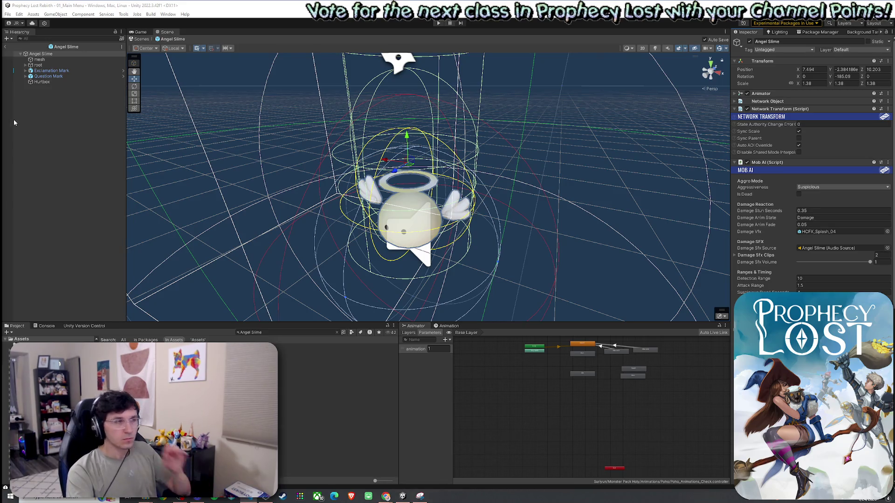
Exit Angel Slime prefab mode, show the Game view, save the scene, and select the prefab.
{"action": "left_click", "coordinate": [11, 49]}
{"action": "left_click", "coordinate": [139, 32]}
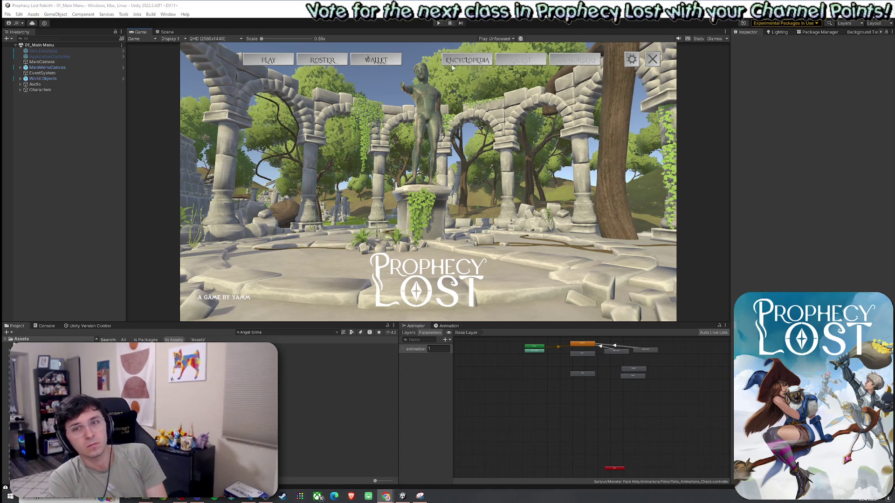
{"action": "left_click", "coordinate": [8, 14]}
{"action": "left_click", "coordinate": [19, 47]}
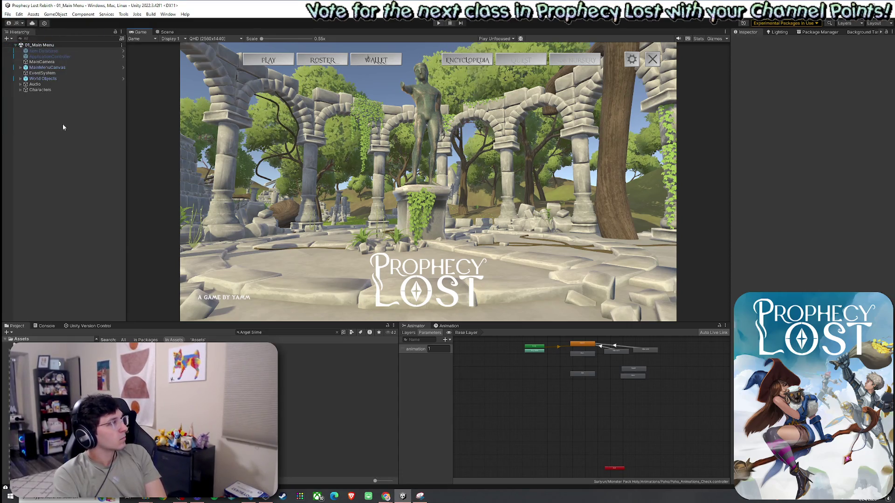
{"action": "left_click", "coordinate": [303, 346]}
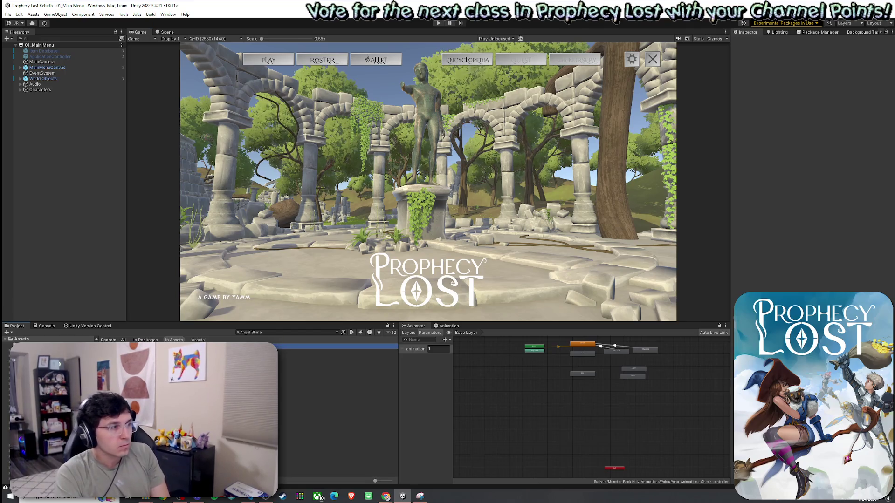
Focus the Mob AI Death Vfx field, let the edited scripts recompile, and save the scene.
{"action": "scroll", "coordinate": [756, 276], "scroll_direction": "down", "scroll_amount": 3}
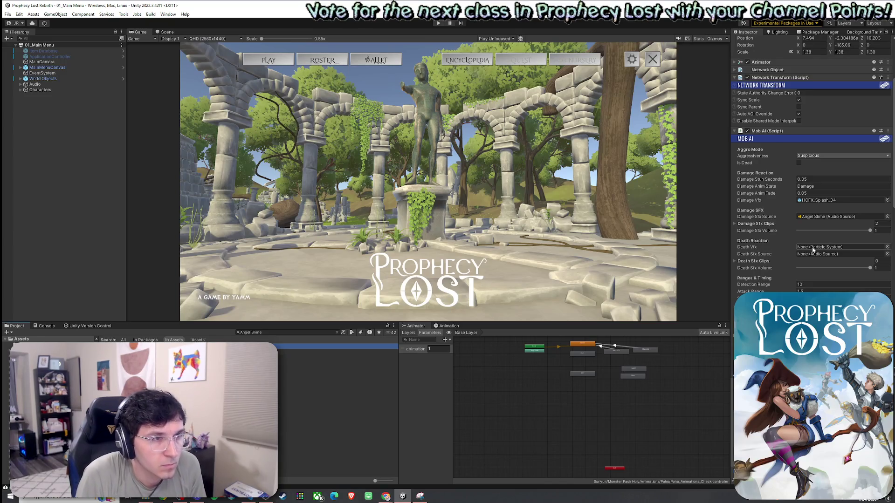
{"action": "left_click", "coordinate": [801, 247]}
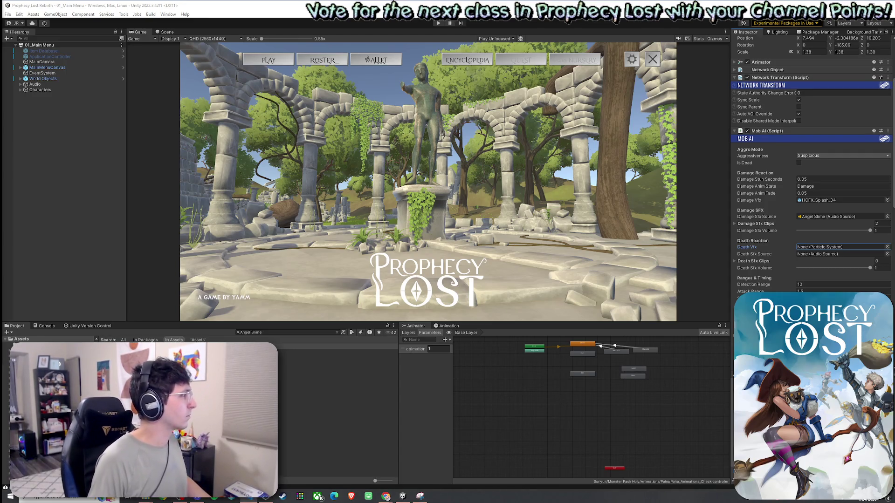
{"action": "left_click", "coordinate": [343, 154]}
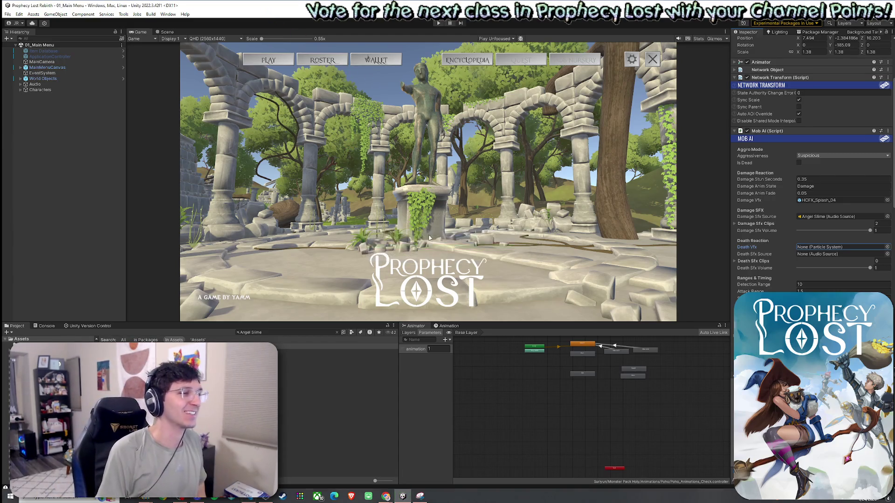
{"action": "left_click", "coordinate": [19, 14]}
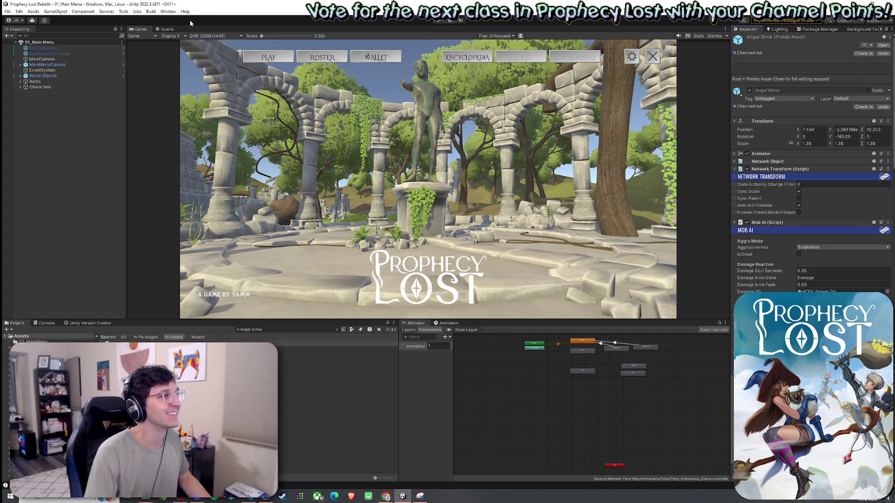
{"action": "left_click", "coordinate": [7, 11]}
{"action": "left_click", "coordinate": [56, 45]}
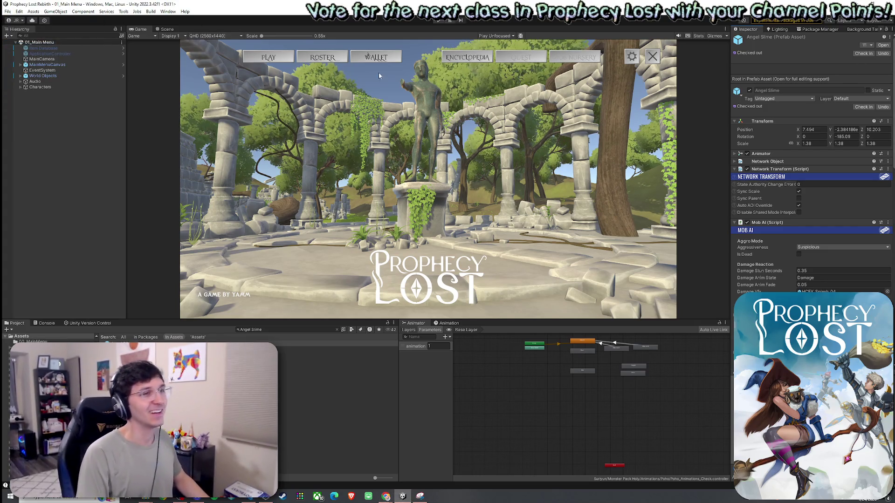
Check the Damage Sfx Clips and Death Sfx Clips lists, then clear the Angel Slime search.
{"action": "scroll", "coordinate": [760, 243], "scroll_direction": "down", "scroll_amount": 3}
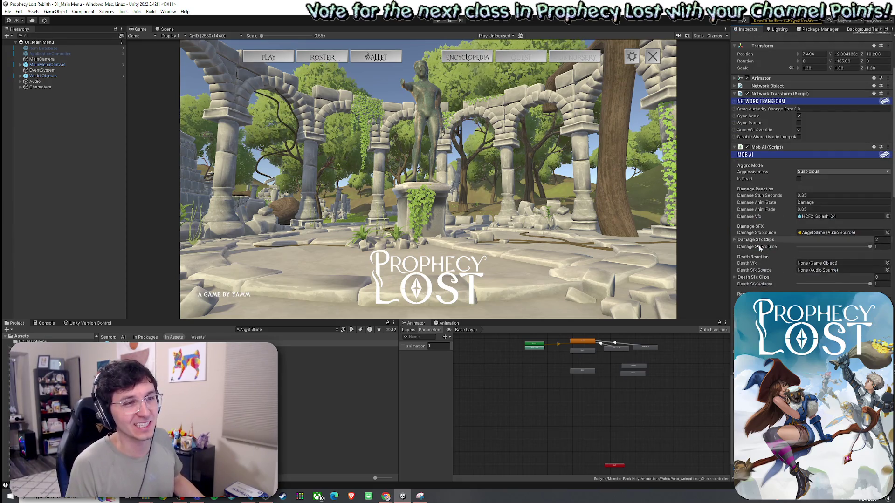
{"action": "scroll", "coordinate": [763, 243], "scroll_direction": "down", "scroll_amount": 2}
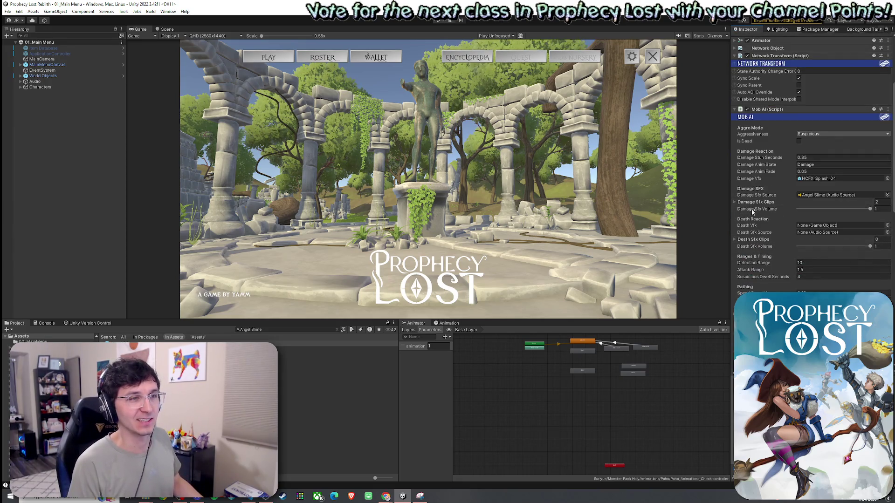
{"action": "left_click", "coordinate": [749, 204]}
{"action": "left_click", "coordinate": [749, 204]}
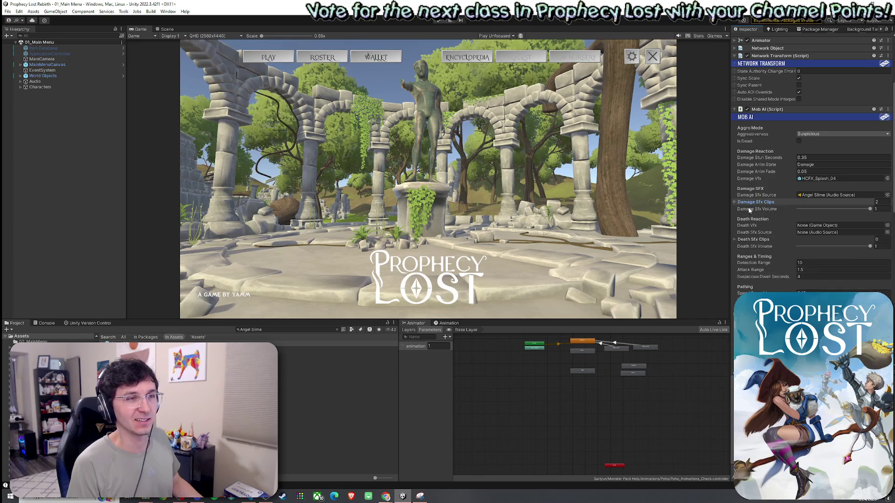
{"action": "left_click", "coordinate": [751, 241]}
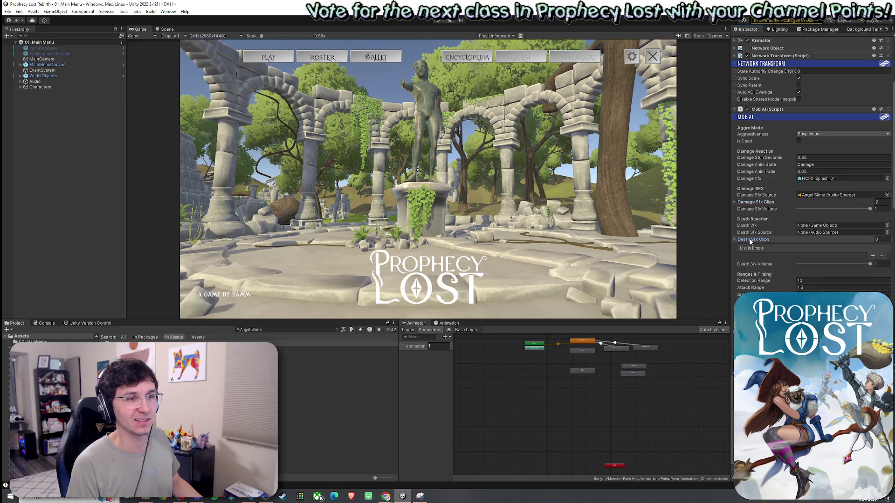
{"action": "left_click", "coordinate": [337, 330]}
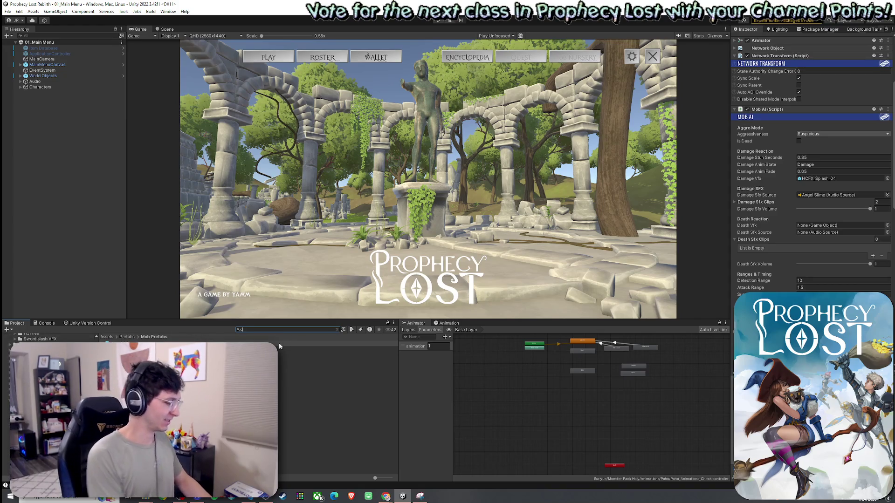
Search the project for 'death' audio clips and inspect one of the results.
{"action": "type", "text": "deflate"}
{"action": "key", "text": "BackSpace"}
{"action": "key", "text": "BackSpace"}
{"action": "key", "text": "BackSpace"}
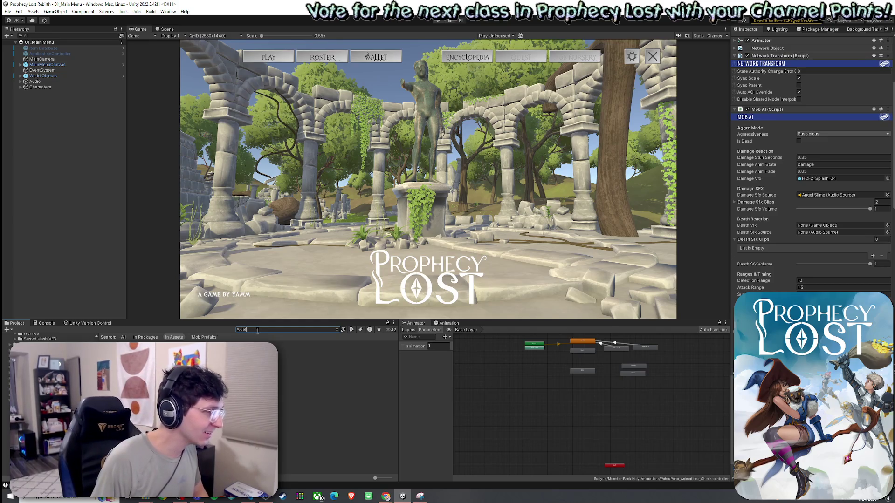
{"action": "key", "text": "BackSpace"}
{"action": "key", "text": "BackSpace"}
{"action": "key", "text": "BackSpace"}
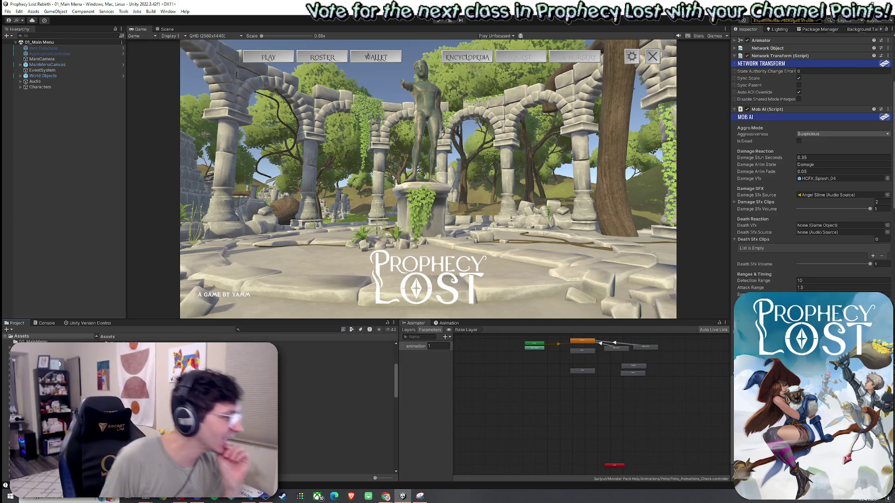
{"action": "left_click", "coordinate": [257, 330]}
{"action": "type", "text": "death"}
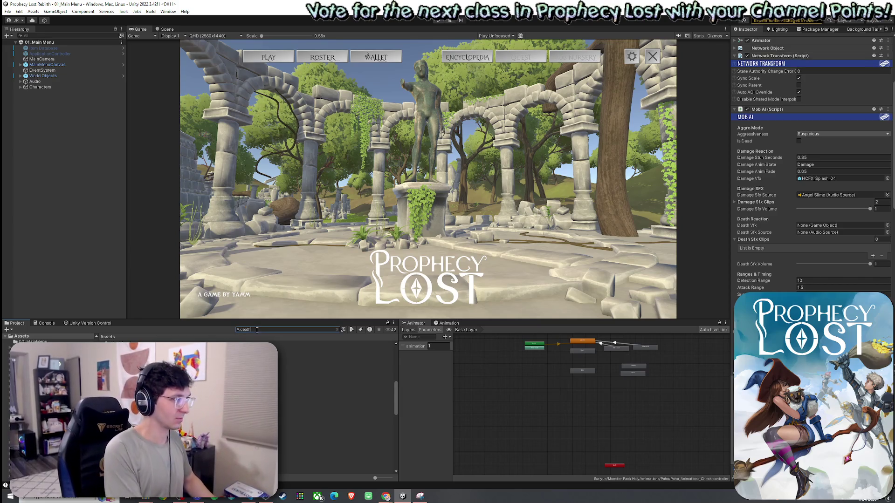
{"action": "left_click", "coordinate": [351, 330]}
{"action": "left_click", "coordinate": [360, 345]}
{"action": "left_click", "coordinate": [242, 340]}
{"action": "scroll", "coordinate": [200, 405], "scroll_direction": "down", "scroll_amount": 5}
Search for 'whine' audio clips, then change the search to 'crack' and inspect a crack clip.
{"action": "left_click", "coordinate": [283, 331]}
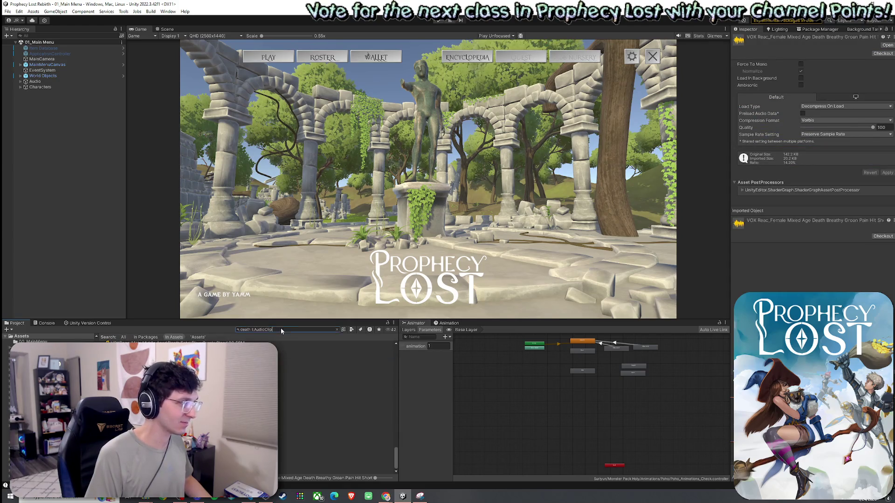
{"action": "type", "text": "whine"}
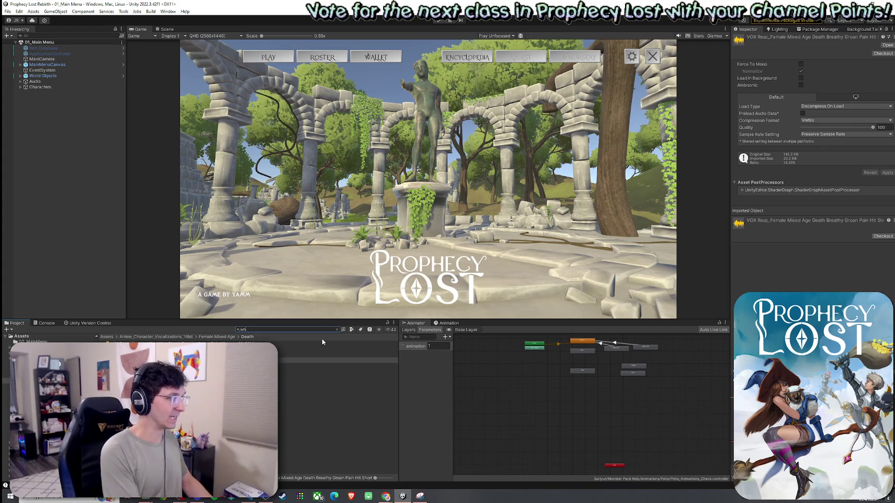
{"action": "left_click", "coordinate": [352, 329]}
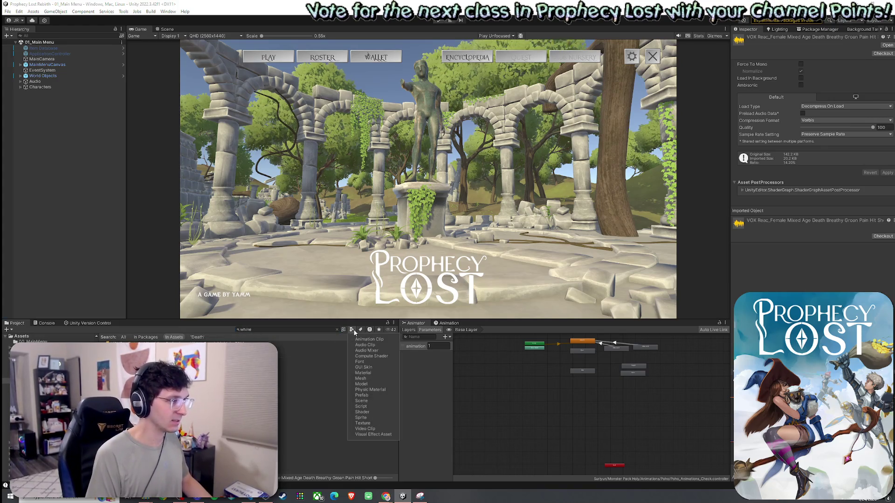
{"action": "left_click", "coordinate": [360, 347]}
{"action": "left_click", "coordinate": [285, 349]}
{"action": "left_click", "coordinate": [278, 330]}
{"action": "key", "text": "BackSpace"}
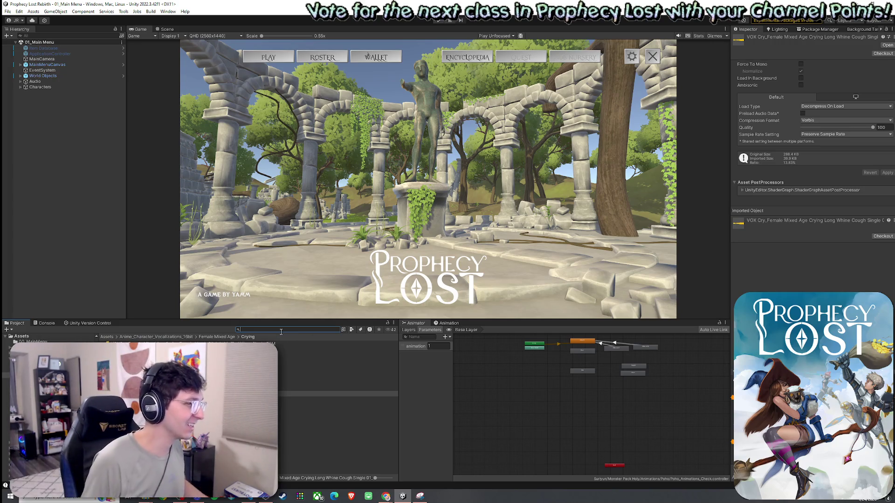
{"action": "type", "text": "rac"}
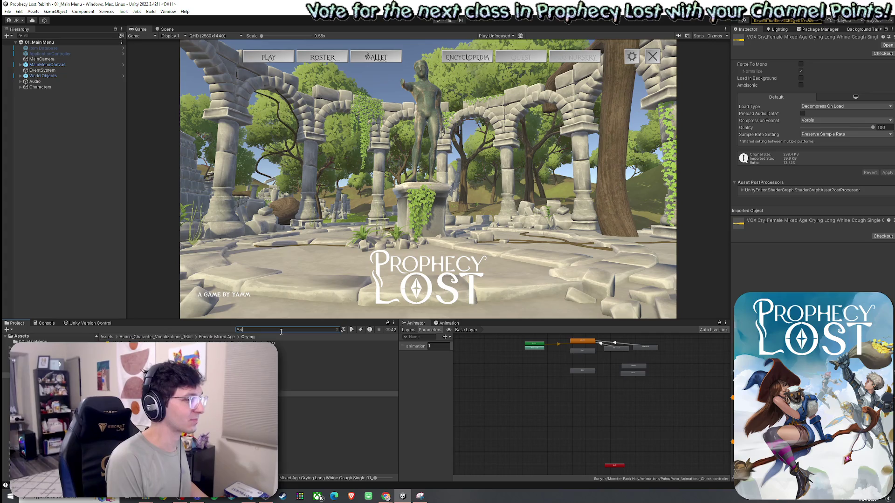
{"action": "type", "text": "k"}
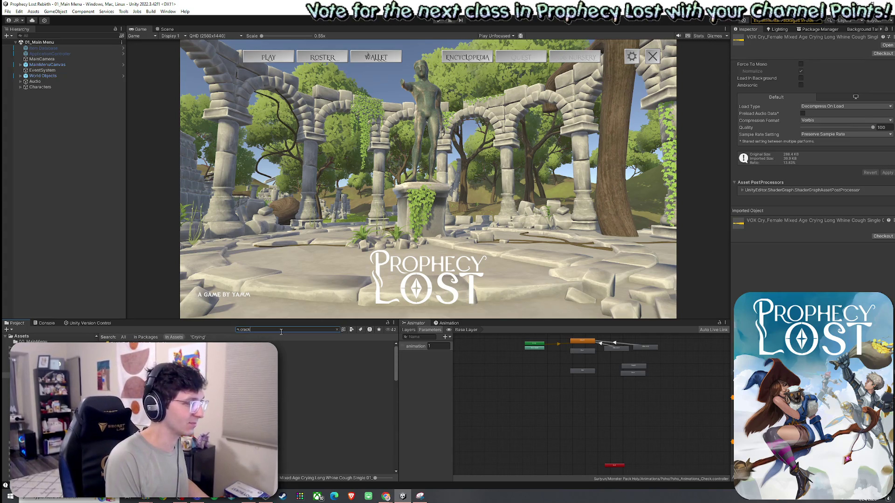
{"action": "left_click", "coordinate": [291, 349]}
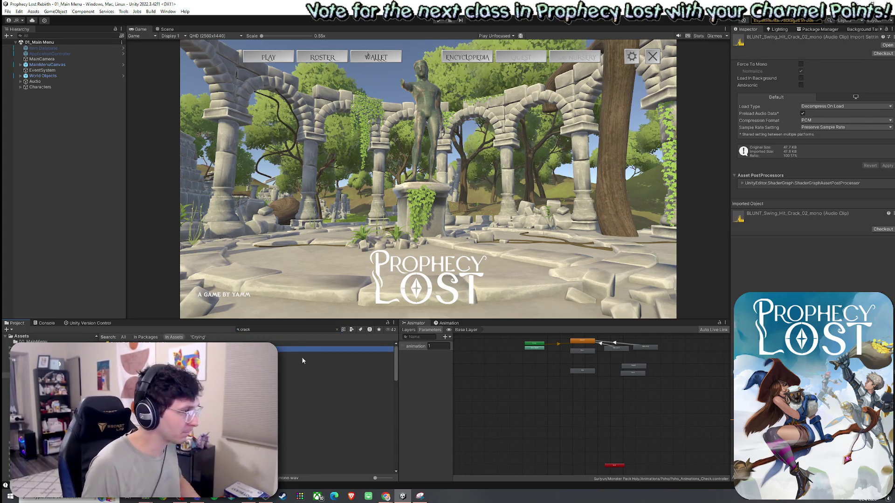
Audition BREAK_Crack_22, CRACK_Bright_Crisp, GORE_Deep_Long_Crack_Squish_01 and GORE_Deep_Medium_Crack_01 clips.
{"action": "scroll", "coordinate": [301, 362], "scroll_direction": "down", "scroll_amount": 2}
{"action": "scroll", "coordinate": [297, 358], "scroll_direction": "up", "scroll_amount": 1}
{"action": "left_click", "coordinate": [349, 410]}
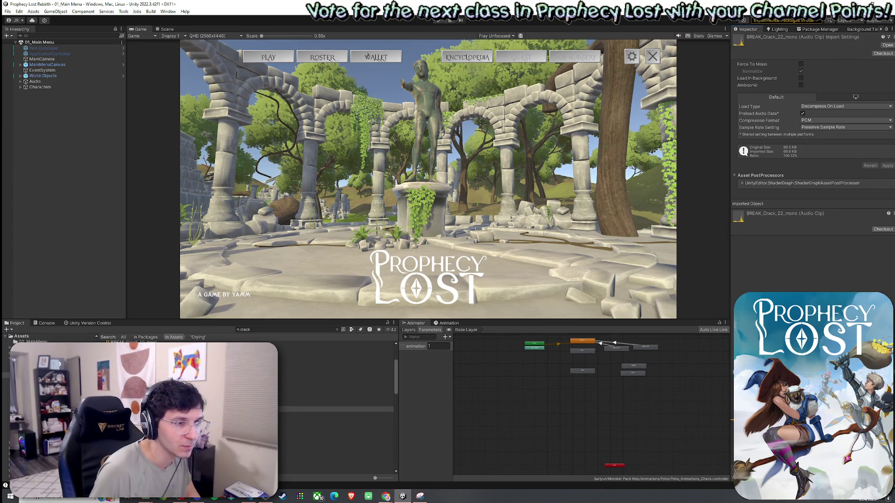
{"action": "scroll", "coordinate": [336, 405], "scroll_direction": "down", "scroll_amount": 2}
{"action": "left_click", "coordinate": [335, 384]}
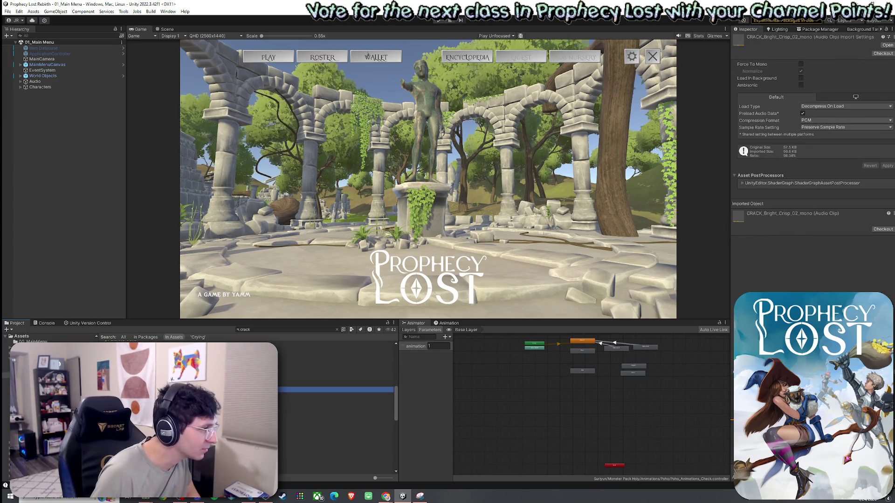
{"action": "scroll", "coordinate": [319, 390], "scroll_direction": "down", "scroll_amount": 3}
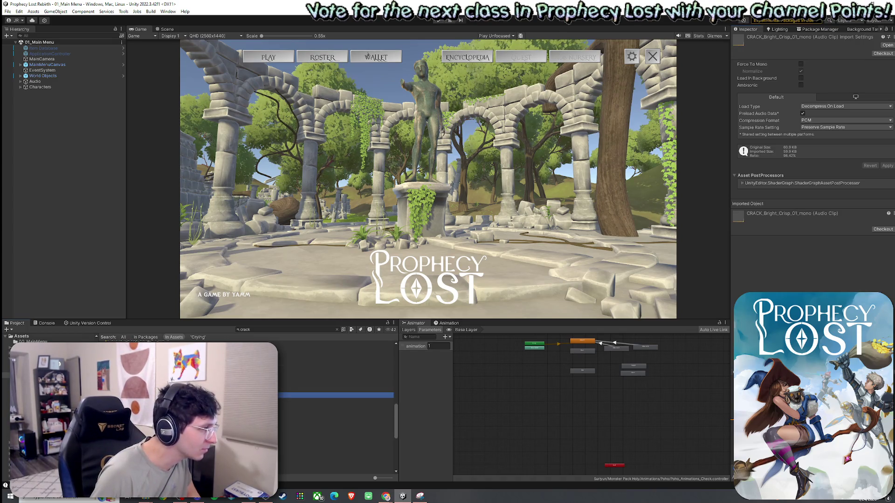
{"action": "left_click", "coordinate": [336, 395]}
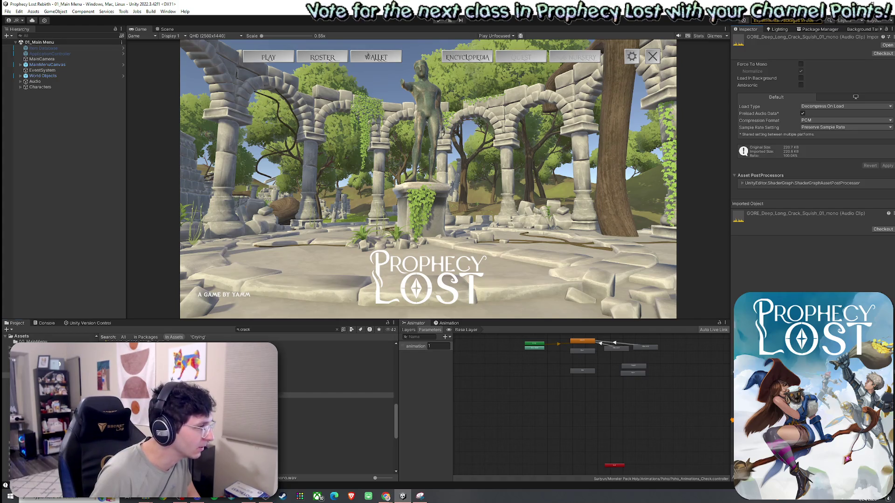
{"action": "left_click", "coordinate": [312, 402]}
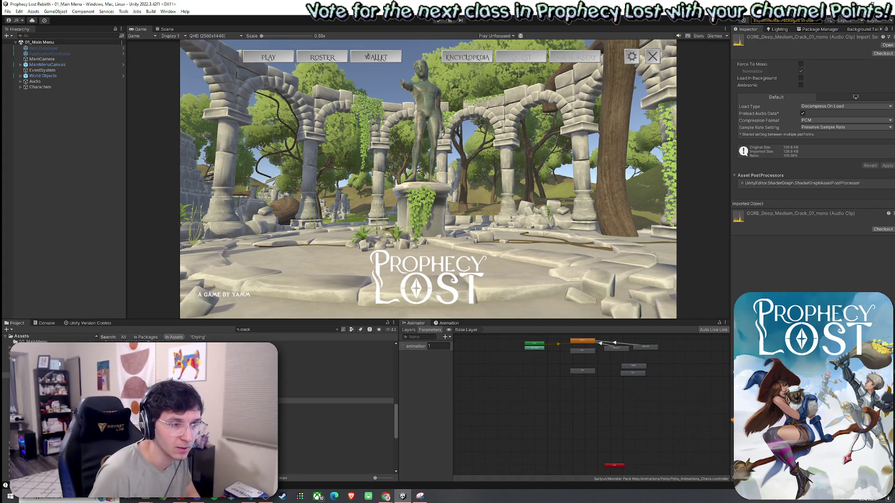
{"action": "left_click", "coordinate": [336, 407]}
{"action": "key", "text": "Down"}
{"action": "key", "text": "Down"}
{"action": "key", "text": "Down"}
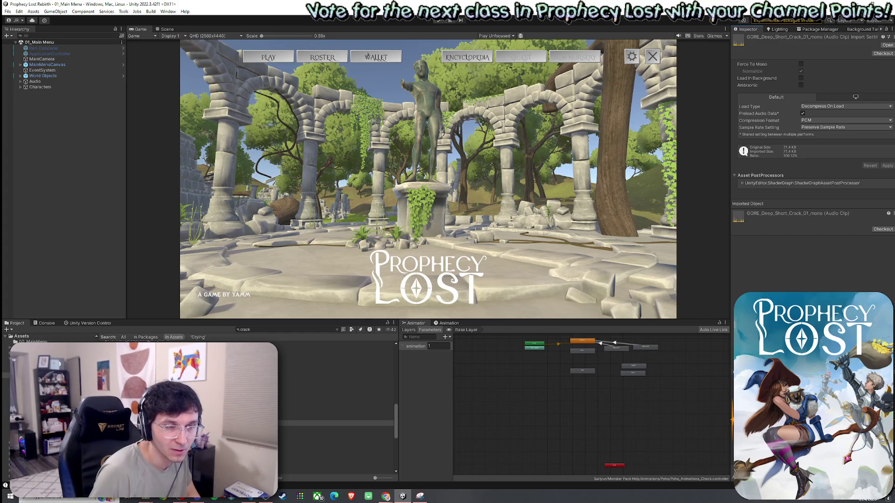
Enlarge the bottom panels and audition GORE_High_Short_Crack_01, GORE_Mid_Short_Crack_Squish_01 and SPLAT_Crunch_Crack_01.
{"action": "left_click_drag", "start_coordinate": [204, 320], "coordinate": [204, 312]}
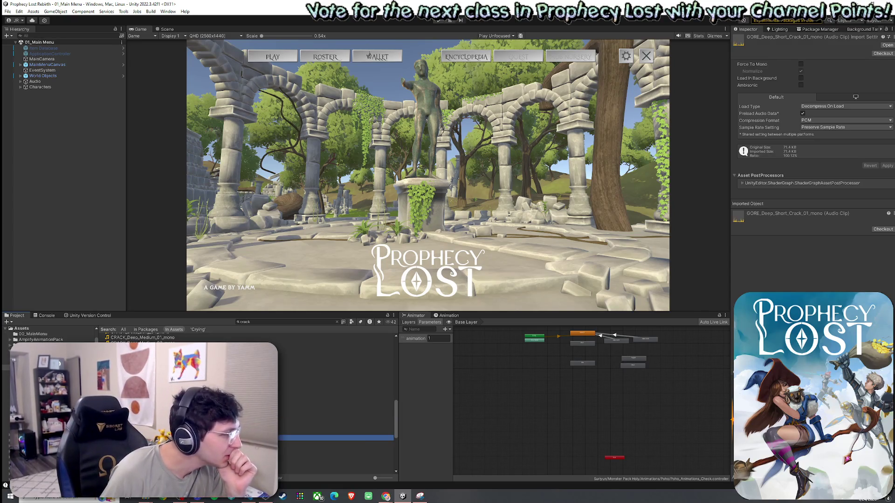
{"action": "left_click", "coordinate": [354, 438]}
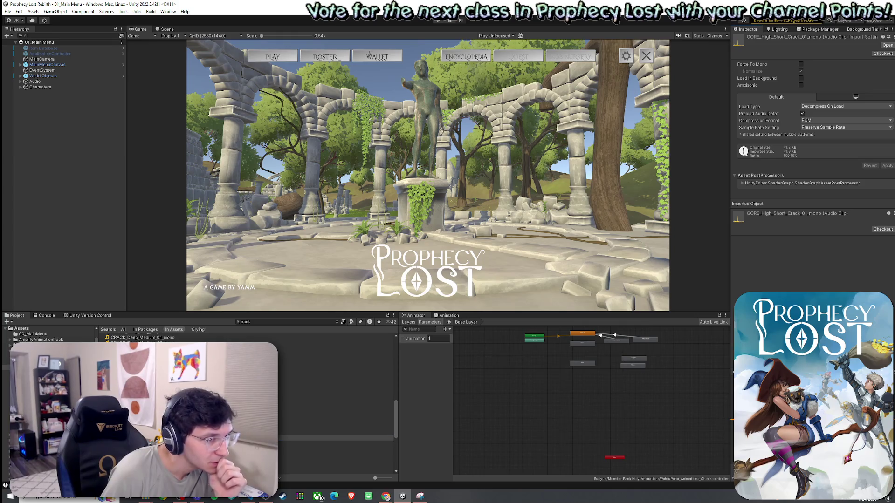
{"action": "scroll", "coordinate": [337, 405], "scroll_direction": "down", "scroll_amount": 3}
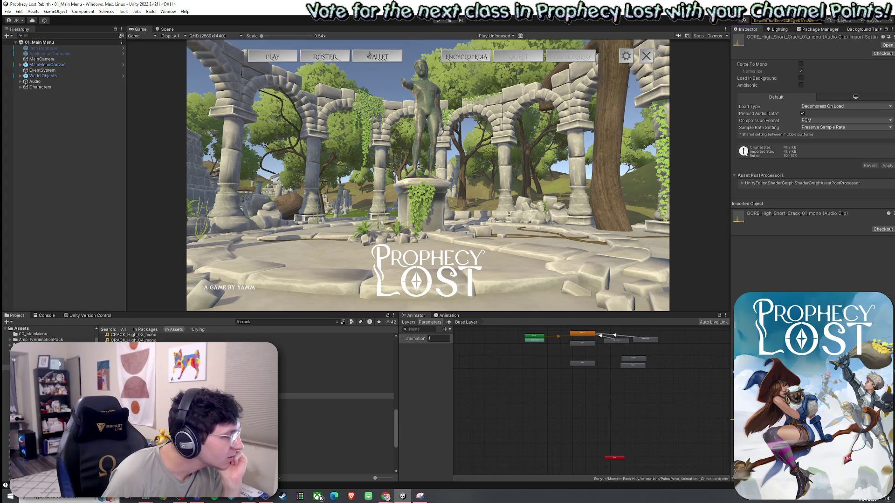
{"action": "left_click", "coordinate": [336, 435]}
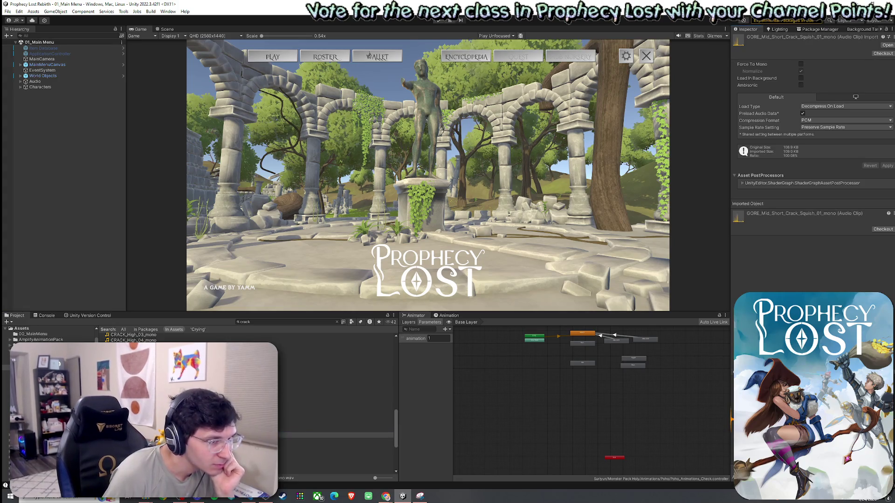
{"action": "scroll", "coordinate": [337, 406], "scroll_direction": "down", "scroll_amount": 3}
{"action": "scroll", "coordinate": [337, 406], "scroll_direction": "down", "scroll_amount": 1}
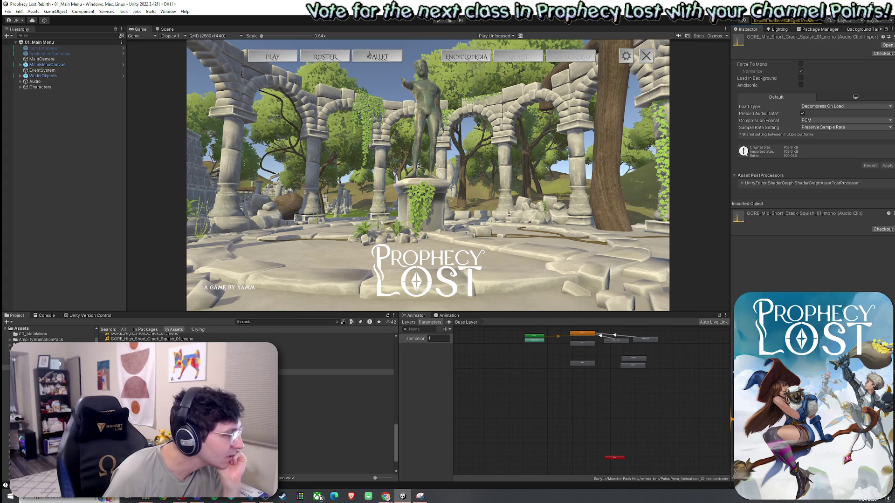
{"action": "left_click", "coordinate": [340, 423]}
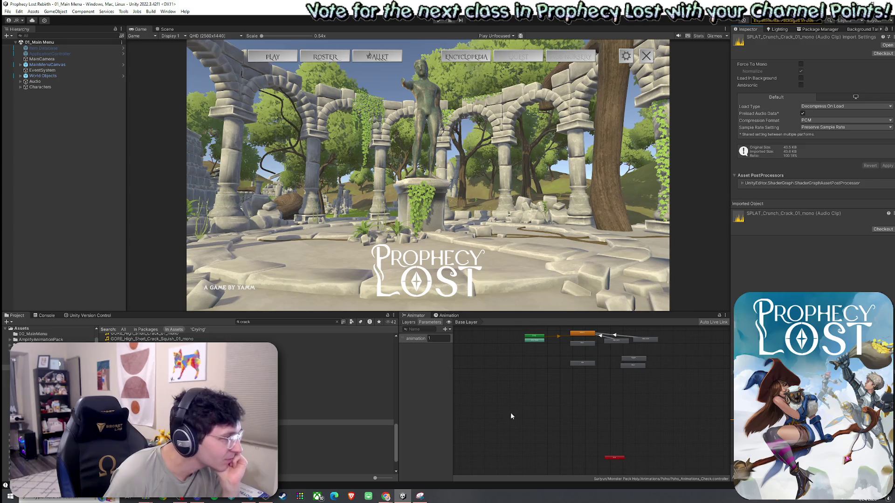
{"action": "scroll", "coordinate": [337, 405], "scroll_direction": "down", "scroll_amount": 2}
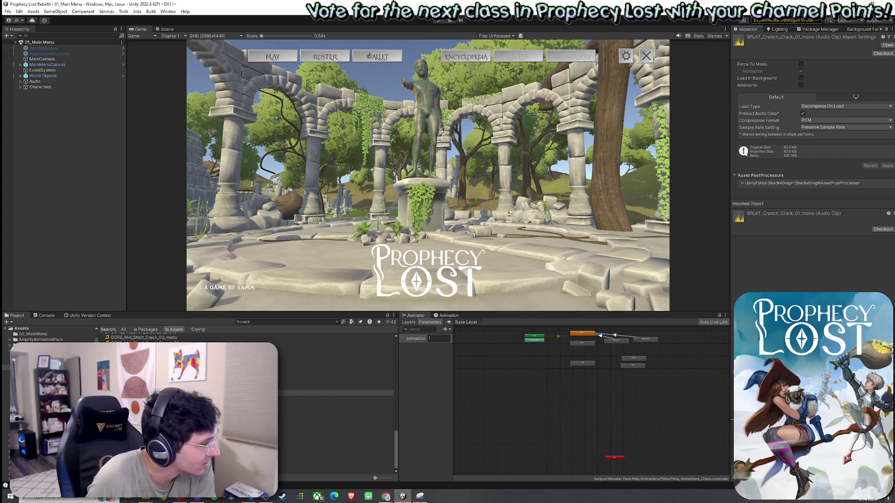
Clear the crack search to return to the GORE_SPLATS folder.
{"action": "left_click", "coordinate": [277, 321]}
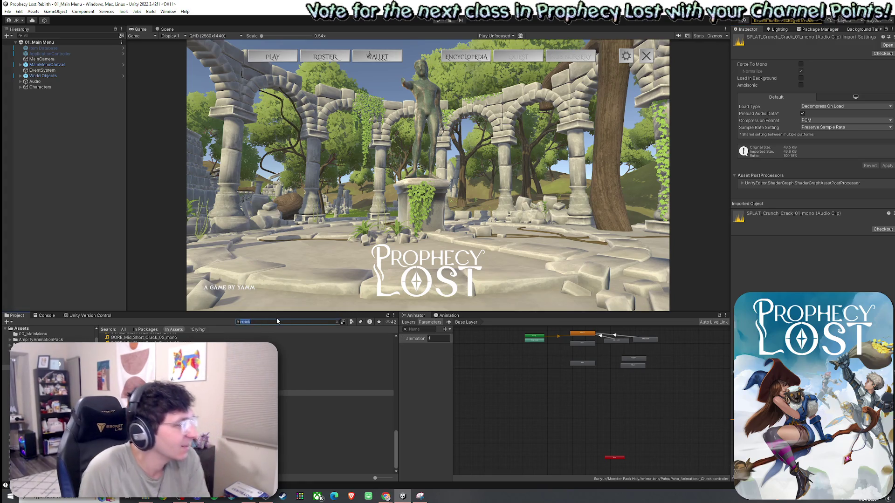
{"action": "type", "text": "ba"}
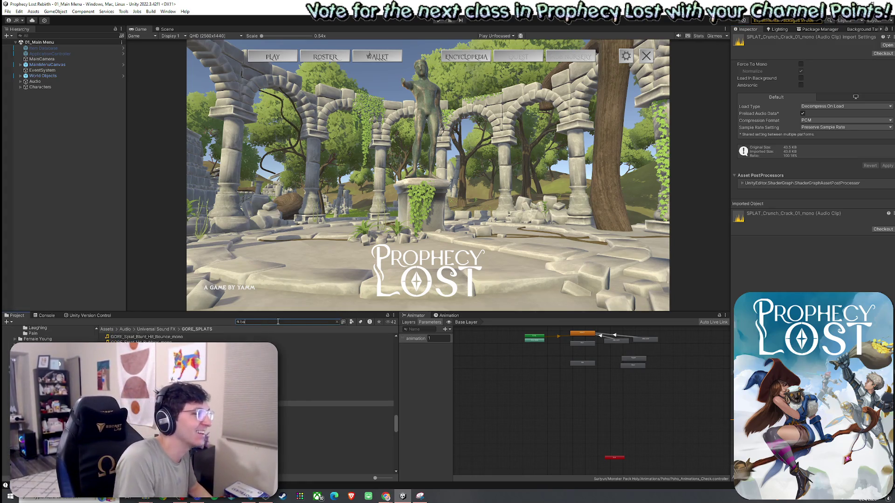
{"action": "key", "text": "BackSpace"}
{"action": "key", "text": "BackSpace"}
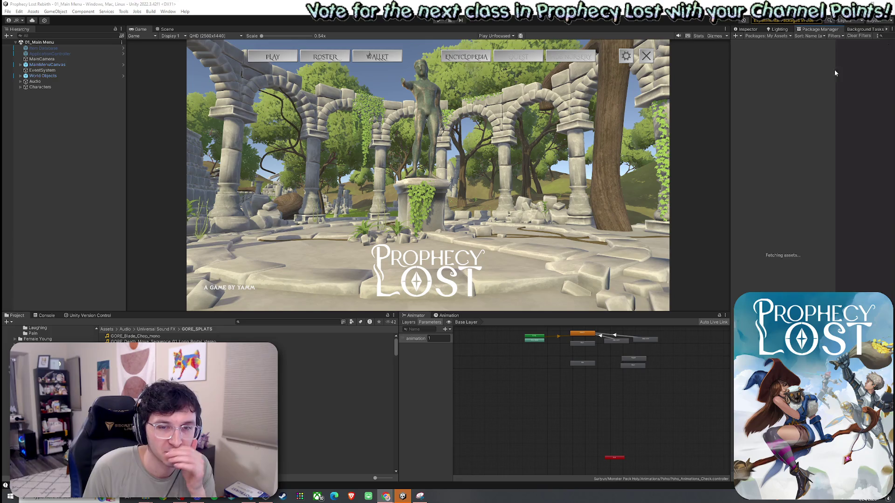
Widen the Package Manager list and start importing the Farm Animal Sounds package.
{"action": "left_click_drag", "start_coordinate": [731, 122], "coordinate": [662, 124]}
{"action": "mouse_move", "coordinate": [832, 77]}
{"action": "left_mouse_down"}
{"action": "mouse_move", "coordinate": [701, 92]}
{"action": "mouse_move", "coordinate": [628, 89]}
{"action": "left_mouse_up"}
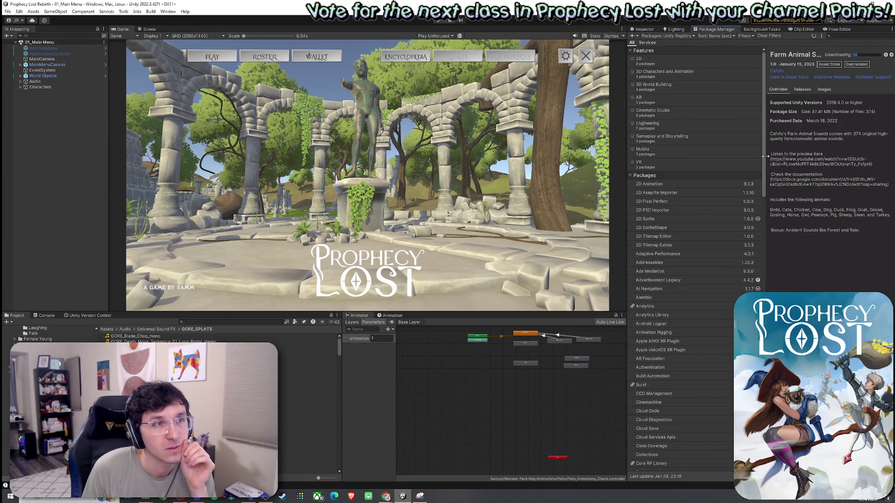
{"action": "left_click", "coordinate": [845, 55]}
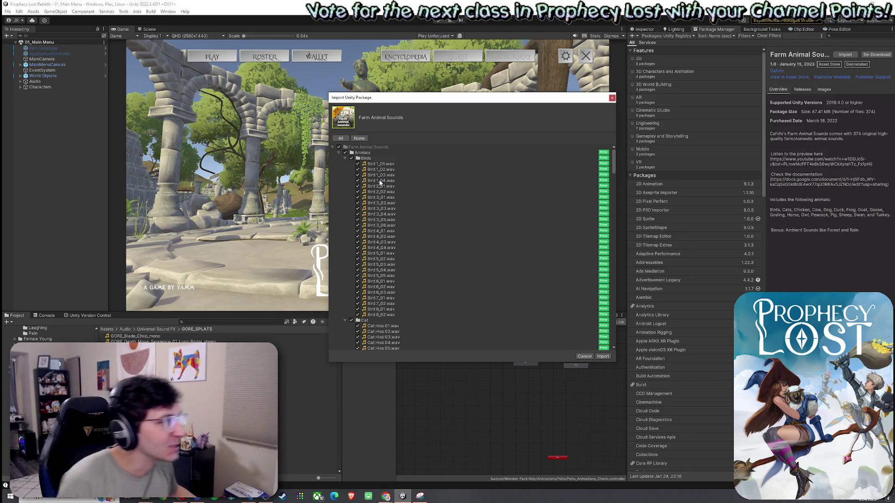
Collapse the Birds through Goose sound folders in the import dialog.
{"action": "left_click", "coordinate": [345, 158]}
{"action": "left_click", "coordinate": [345, 163]}
{"action": "left_click", "coordinate": [347, 168]}
{"action": "left_click", "coordinate": [345, 170]}
{"action": "left_click", "coordinate": [345, 176]}
{"action": "left_click", "coordinate": [346, 180]}
{"action": "left_click", "coordinate": [345, 186]}
{"action": "left_click", "coordinate": [345, 191]}
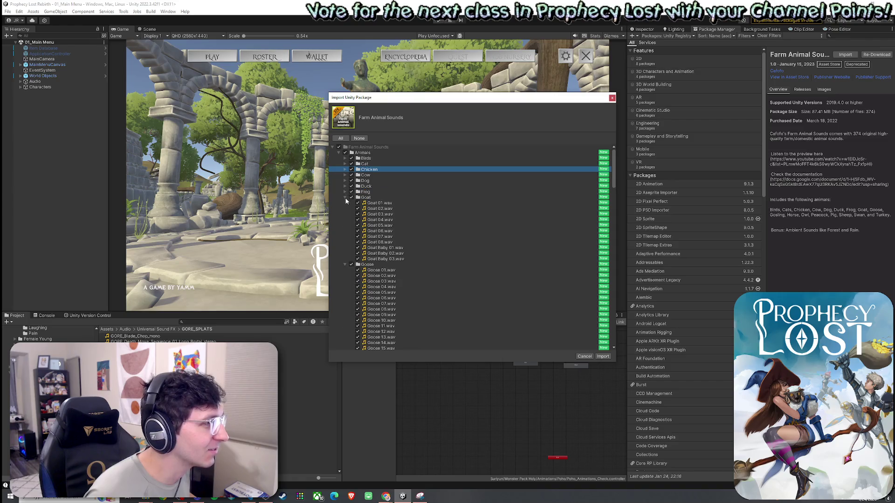
{"action": "left_click", "coordinate": [345, 197]}
{"action": "left_click", "coordinate": [346, 203]}
Collapse the Gosling through Turkey folders, preview Black Swan 01.wav, and import all files.
{"action": "left_click", "coordinate": [346, 208]}
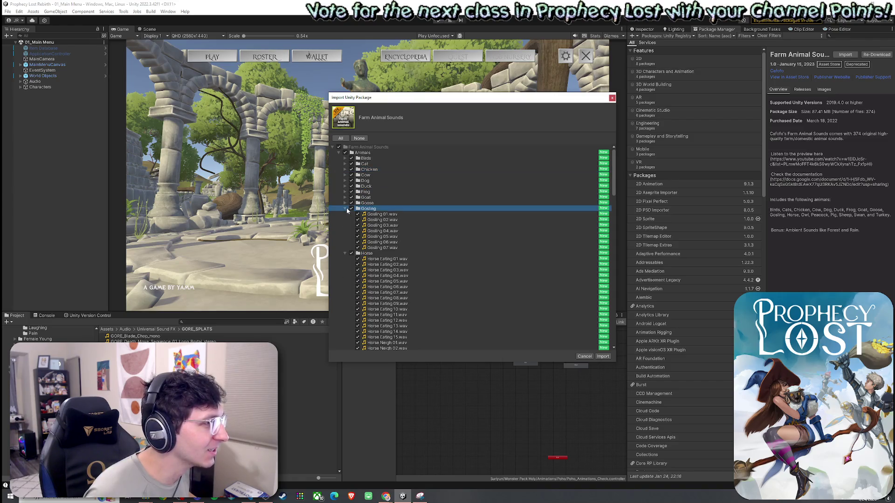
{"action": "left_click", "coordinate": [345, 208]}
{"action": "left_click", "coordinate": [345, 214]}
{"action": "left_click", "coordinate": [345, 219]}
{"action": "left_click", "coordinate": [347, 225]}
{"action": "left_click", "coordinate": [346, 226]}
{"action": "left_click", "coordinate": [345, 231]}
{"action": "left_click", "coordinate": [345, 237]}
{"action": "left_click", "coordinate": [344, 246]}
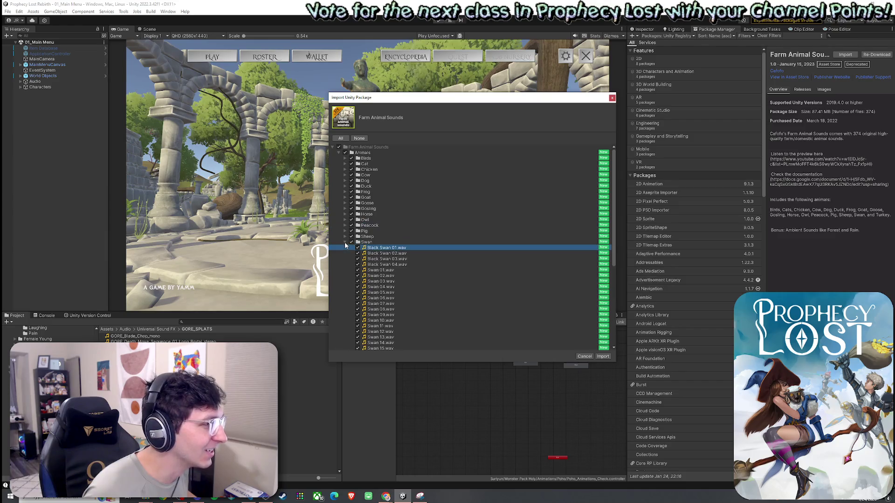
{"action": "left_click", "coordinate": [344, 242]}
{"action": "left_click", "coordinate": [346, 219]}
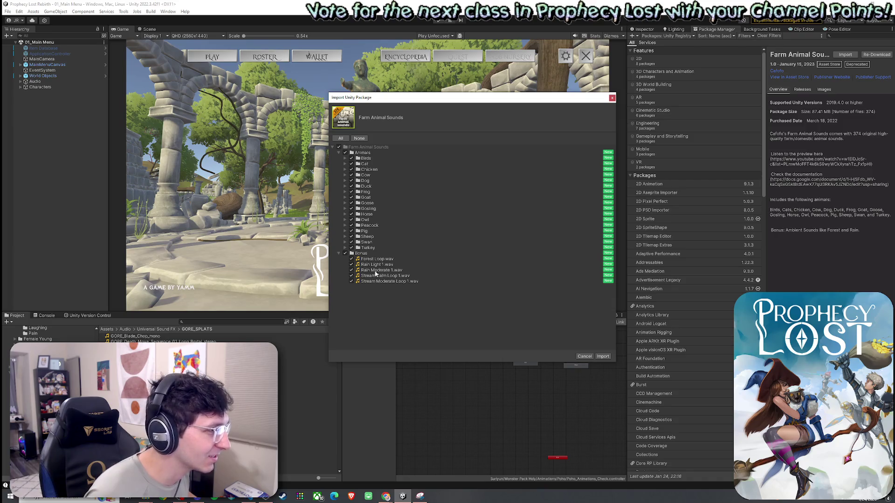
{"action": "left_click", "coordinate": [603, 356]}
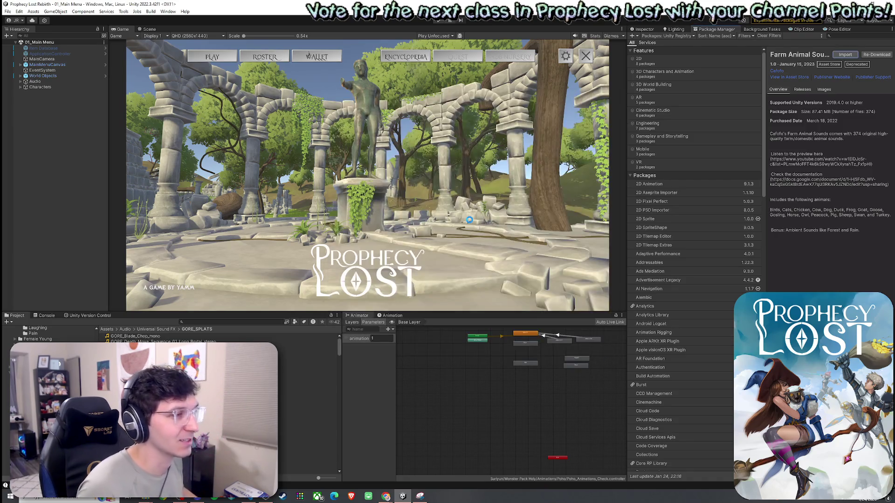
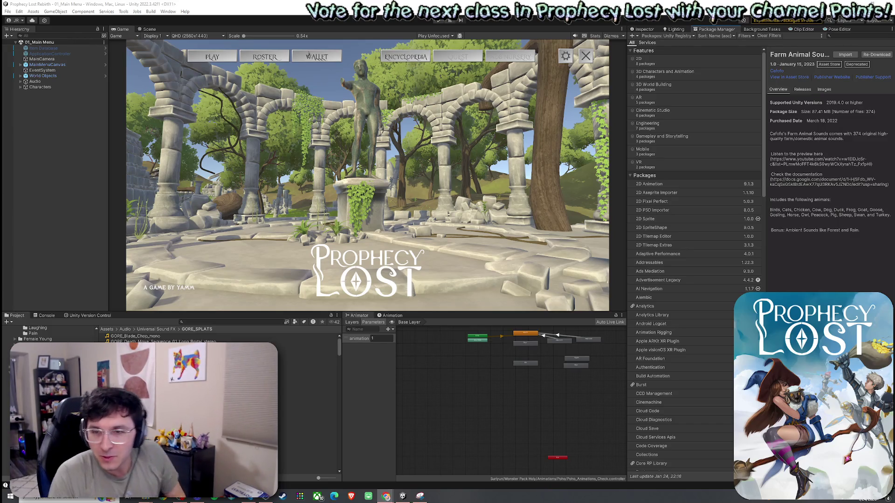
Show the Inspector and open the Farm Animal Sounds folder from the top-level Assets.
{"action": "left_click", "coordinate": [646, 30]}
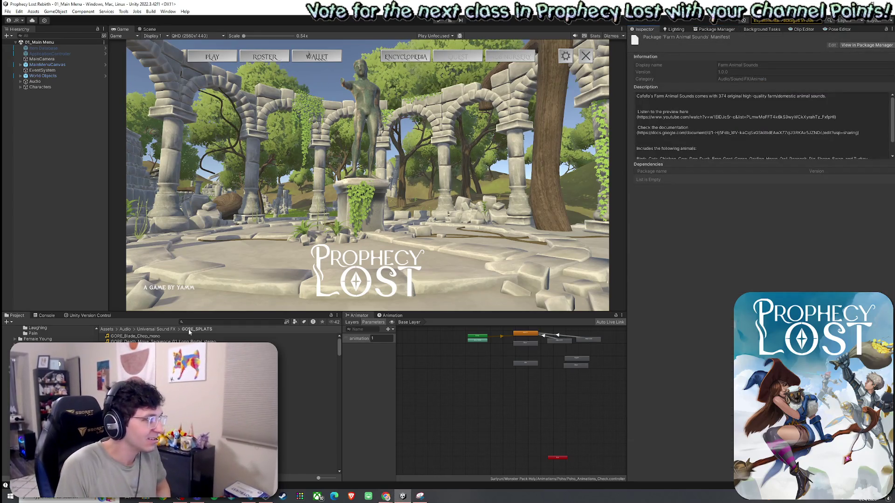
{"action": "left_click", "coordinate": [107, 329]}
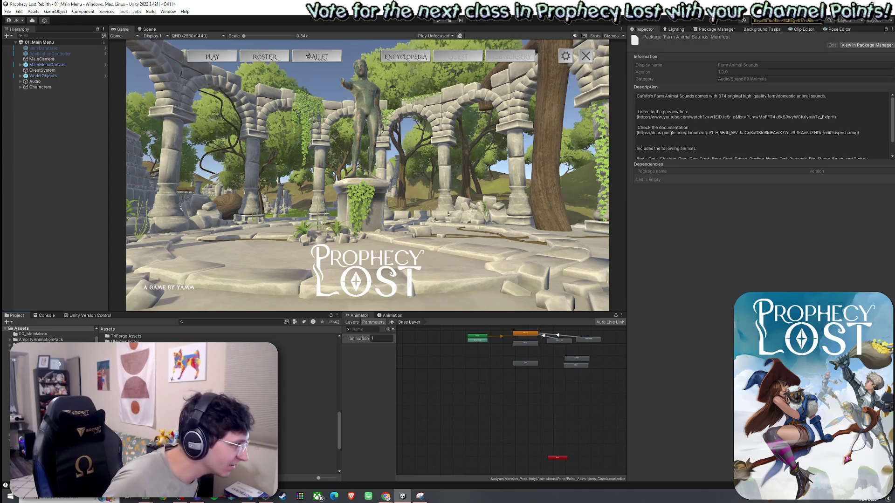
{"action": "scroll", "coordinate": [216, 338], "scroll_direction": "up", "scroll_amount": 5}
{"action": "scroll", "coordinate": [217, 338], "scroll_direction": "up", "scroll_amount": 3}
{"action": "double_click", "coordinate": [140, 354]}
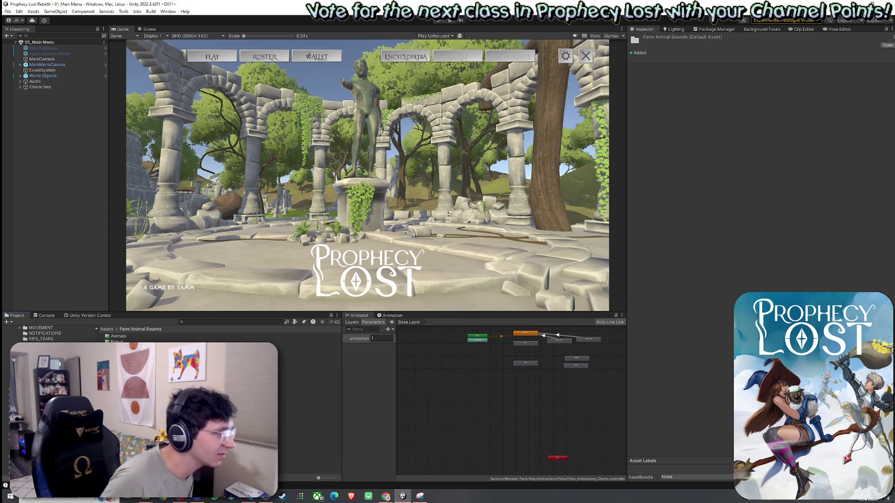
Open Animals > Duck and preview the Duck 01 clip.
{"action": "double_click", "coordinate": [119, 336]}
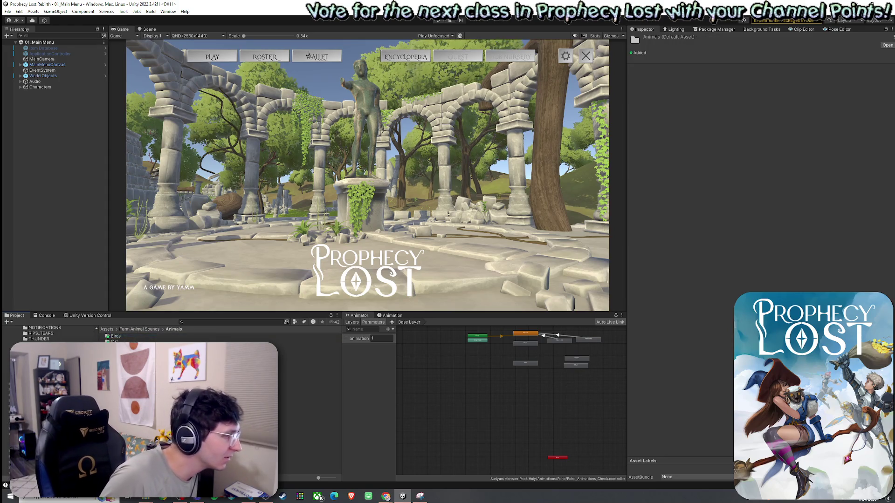
{"action": "double_click", "coordinate": [117, 369]}
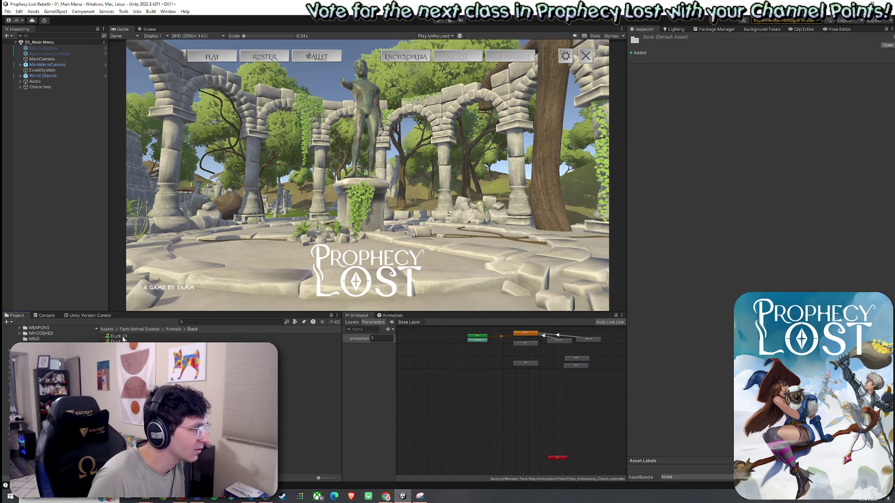
{"action": "left_click", "coordinate": [119, 336]}
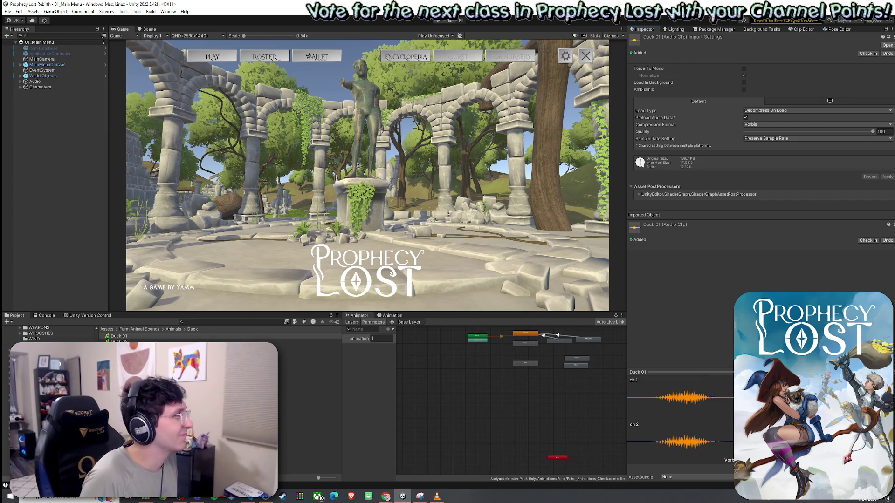
Preview Gosling 01 through 04, then return to the Farm Animal Sounds folder.
{"action": "left_click", "coordinate": [172, 329]}
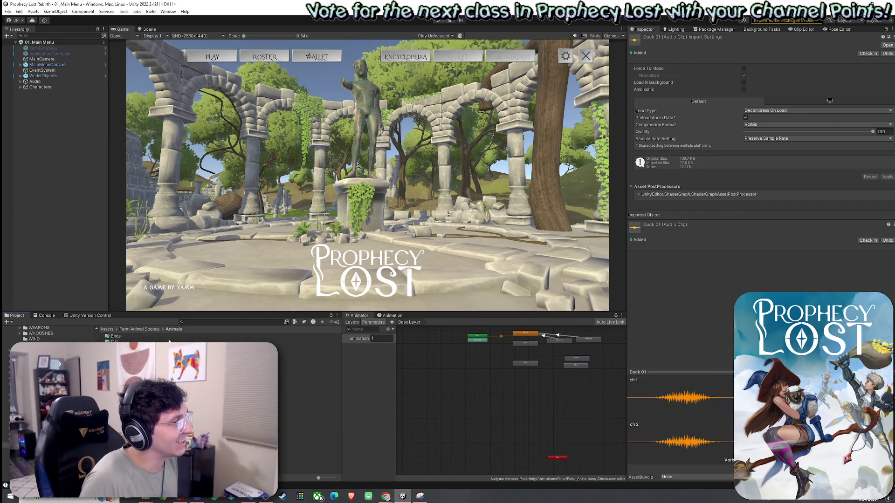
{"action": "left_click", "coordinate": [120, 337]}
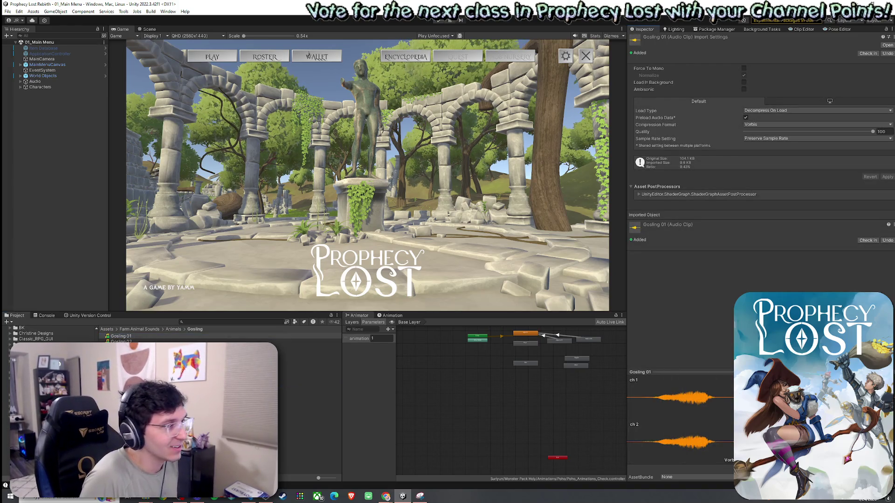
{"action": "key", "text": "Down"}
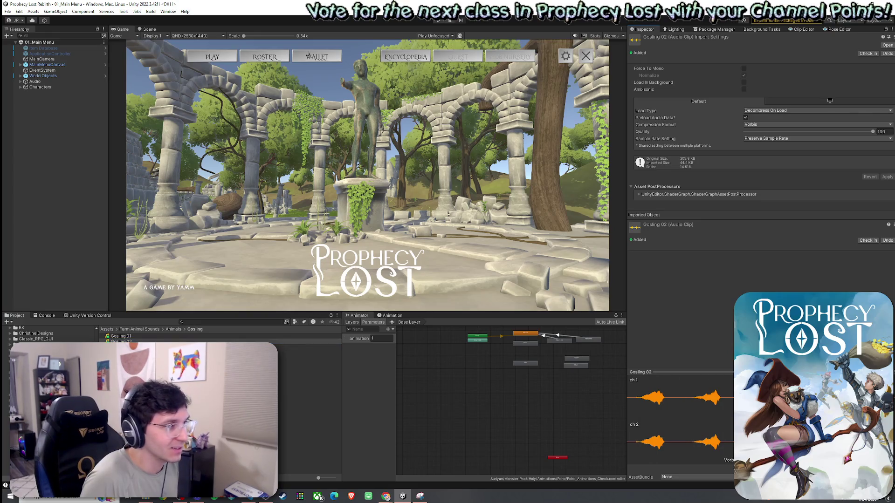
{"action": "key", "text": "Down"}
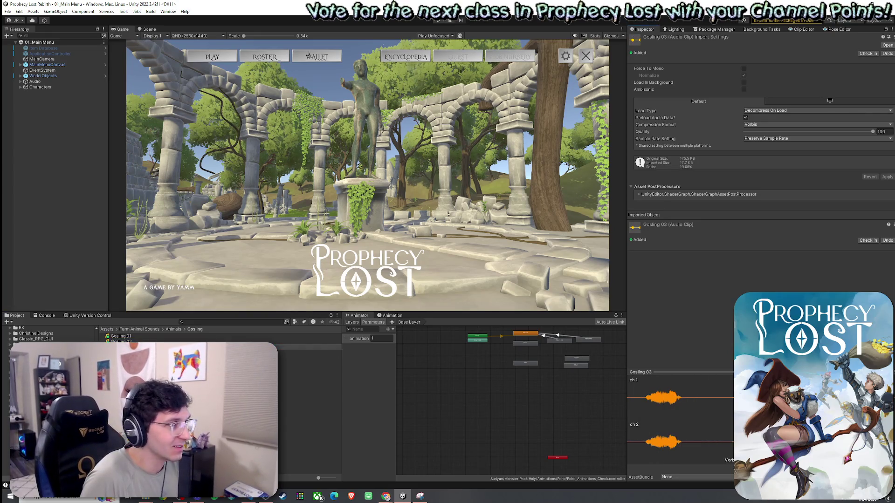
{"action": "key", "text": "Down"}
{"action": "key", "text": "BackSpace"}
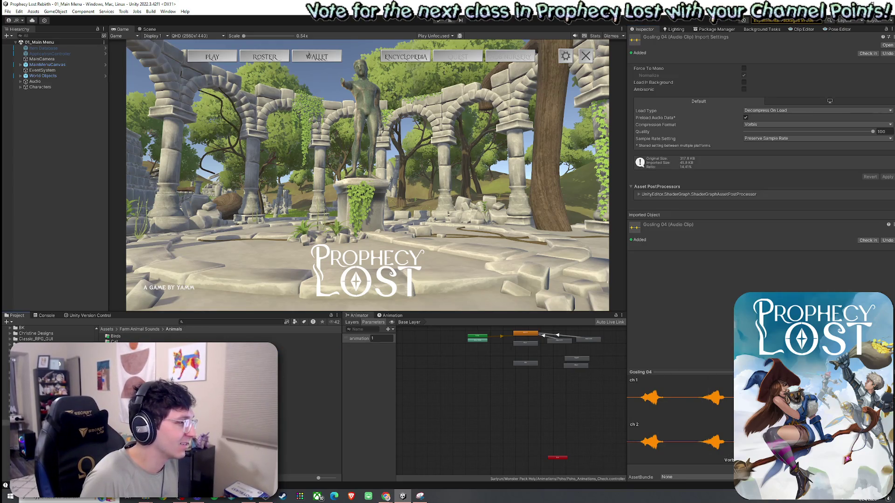
{"action": "left_click", "coordinate": [290, 409]}
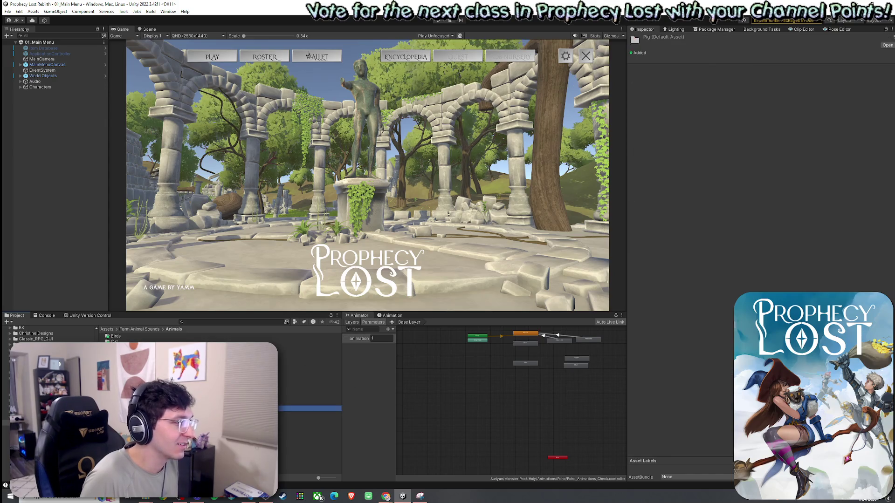
{"action": "key", "text": "BackSpace"}
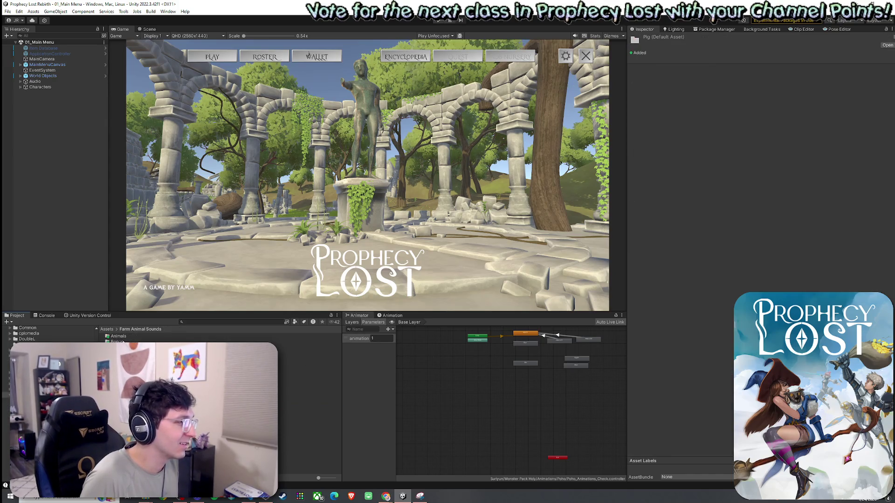